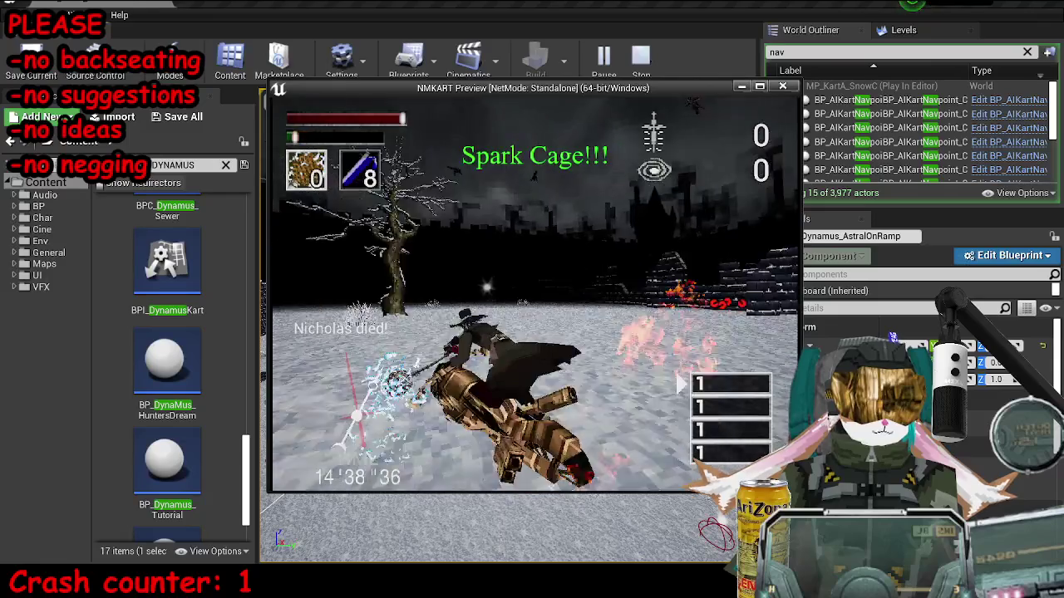
# Pause the game and raise the Music volume in Options > Audio to 200.
pyautogui.press('Escape')
pyautogui.press('Down')
pyautogui.press('Return')
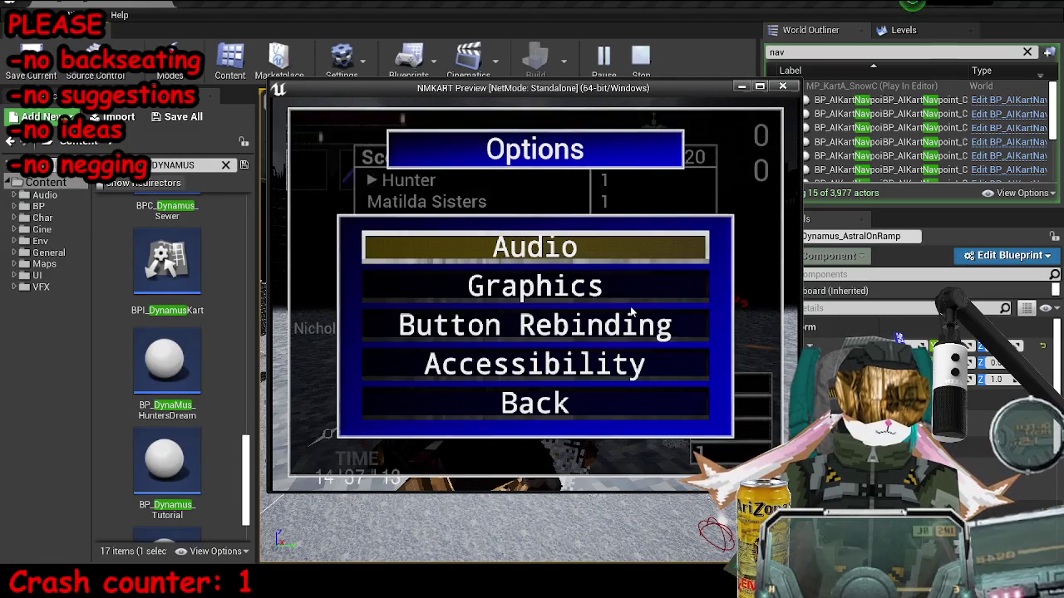
pyautogui.press('Return')
pyautogui.press('Down')
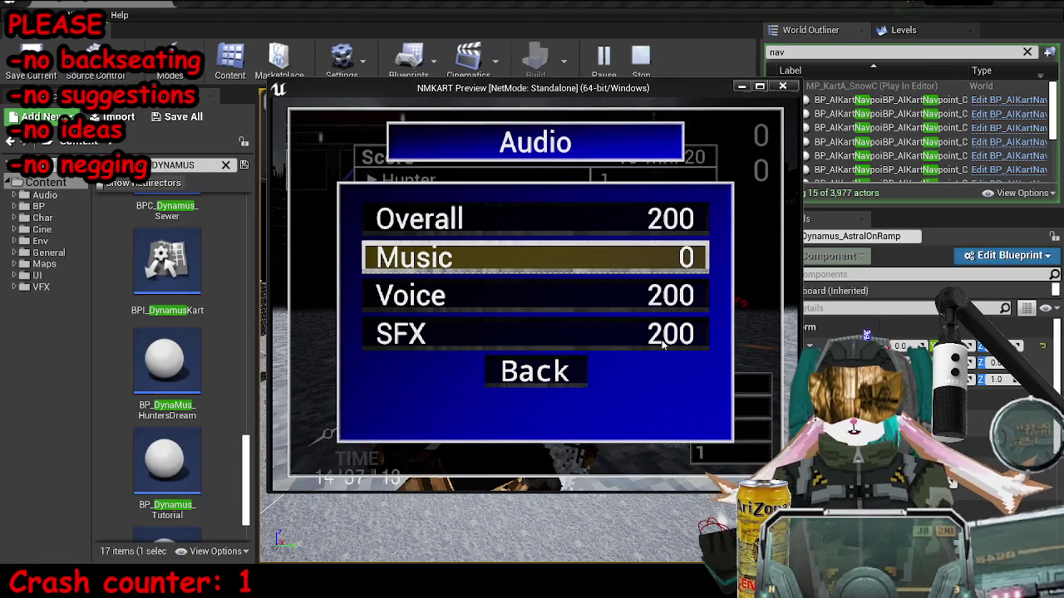
pyautogui.press('Up')
pyautogui.press('Down')
pyautogui.press('Right')
pyautogui.press('Right')
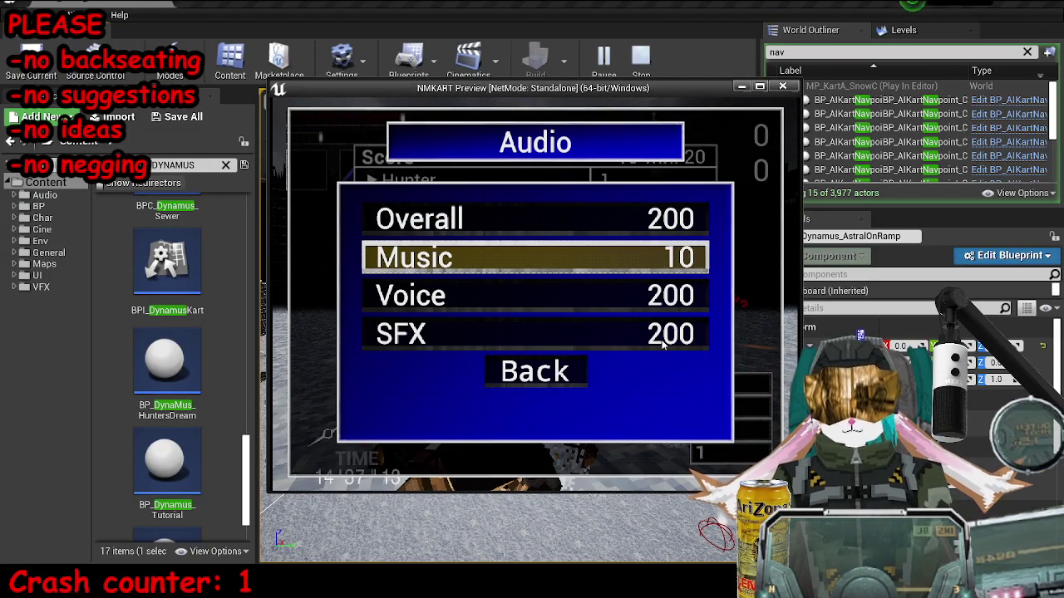
pyautogui.press('Right')
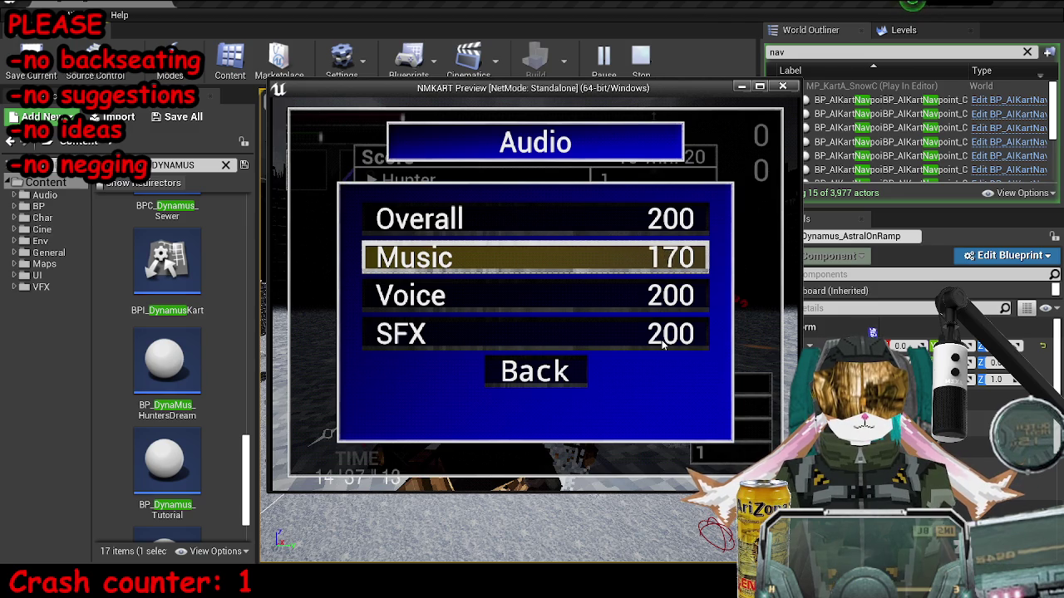
pyautogui.press('Right')
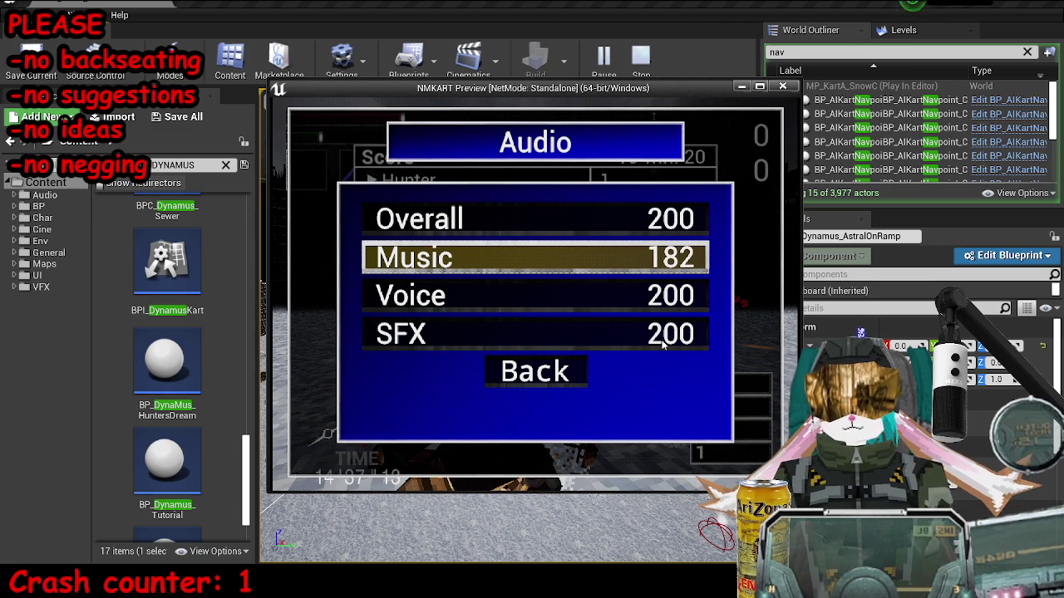
pyautogui.press('Right')
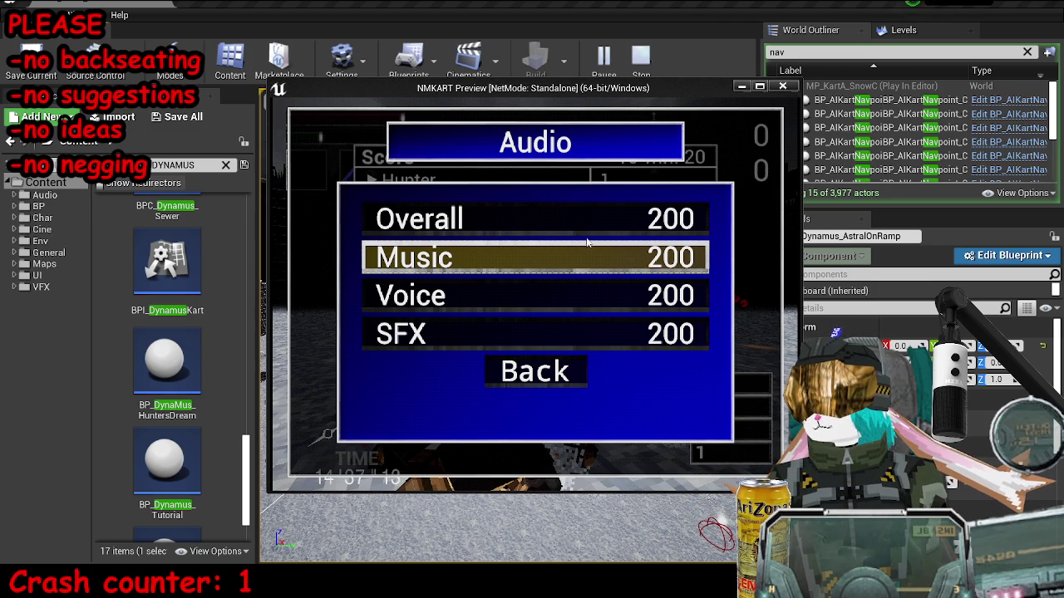
# Back out to the pause menu, decline returning to the main menu, and resume the match.
pyautogui.press('Escape')
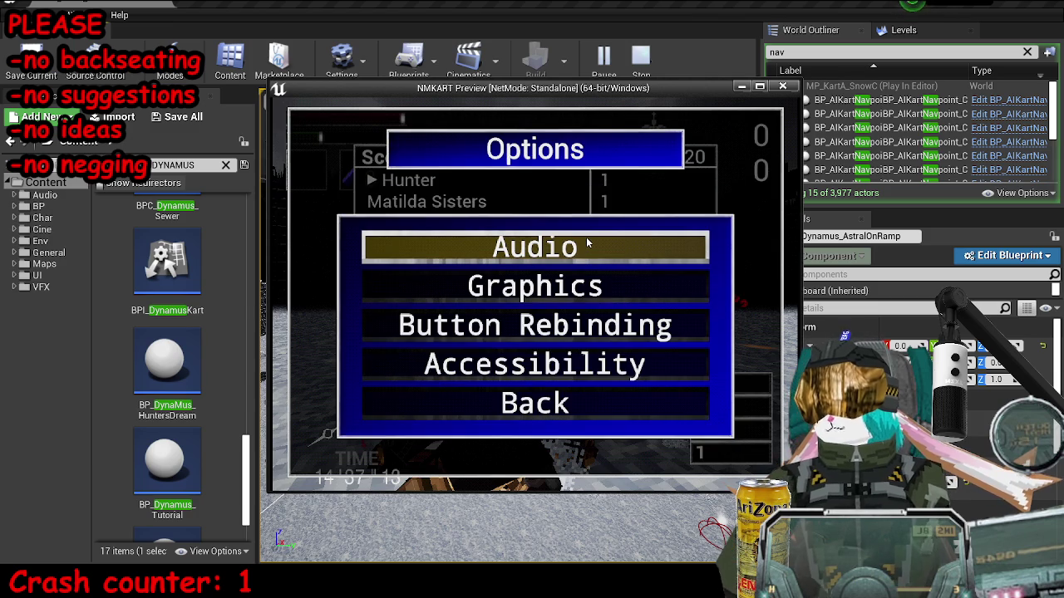
pyautogui.press('Escape')
pyautogui.press('Down')
pyautogui.press('Return')
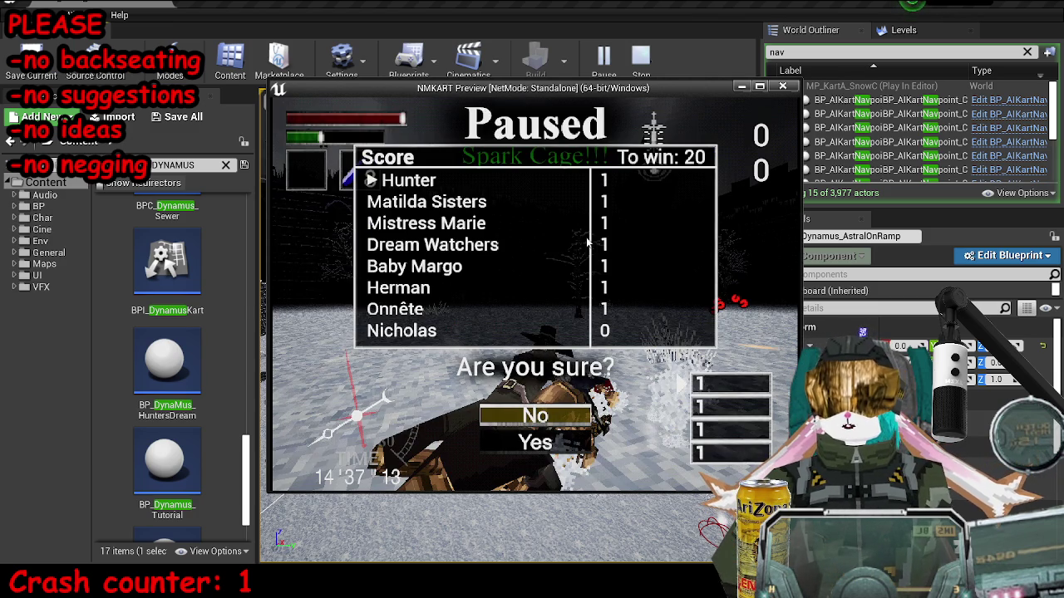
pyautogui.press('Escape')
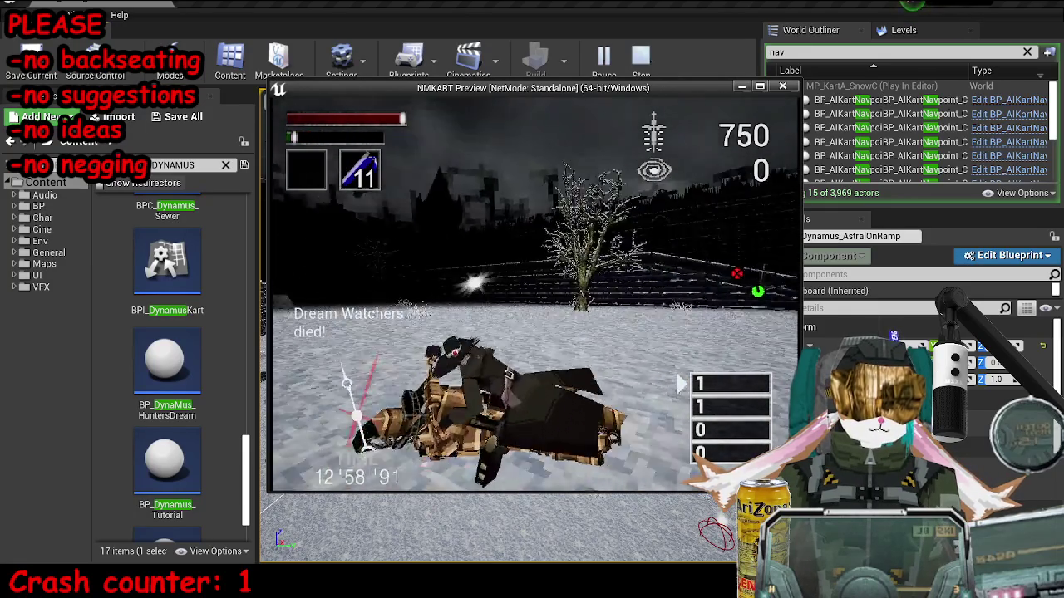
# Pause the battle match in the preview window.
pyautogui.press('Escape')
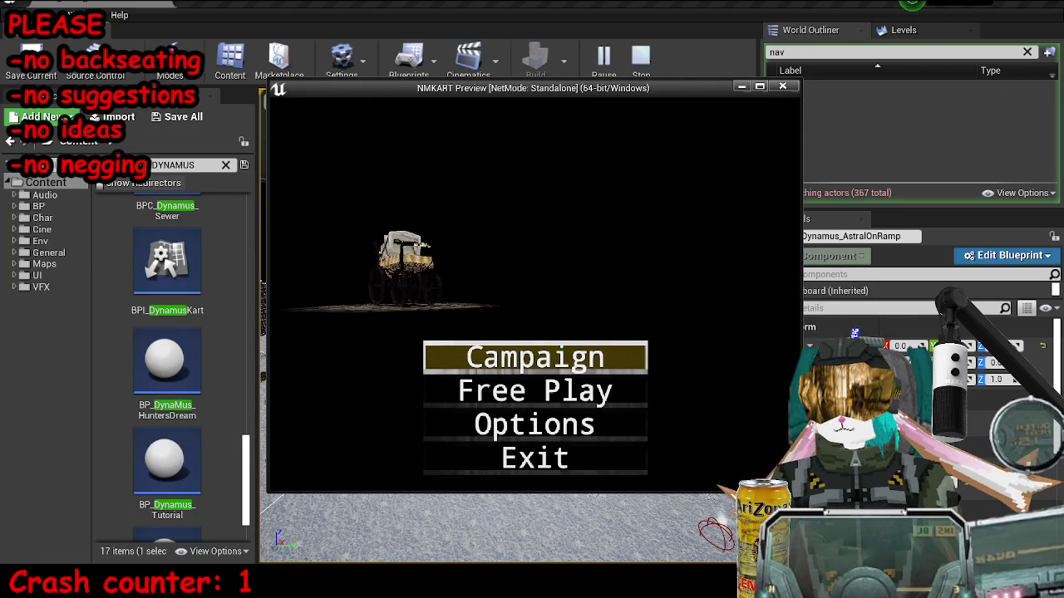
# Stop the game preview and select the nav links crossing the wall, NavLinkProxy4 and NavLinkProxy1.
pyautogui.press('Escape')
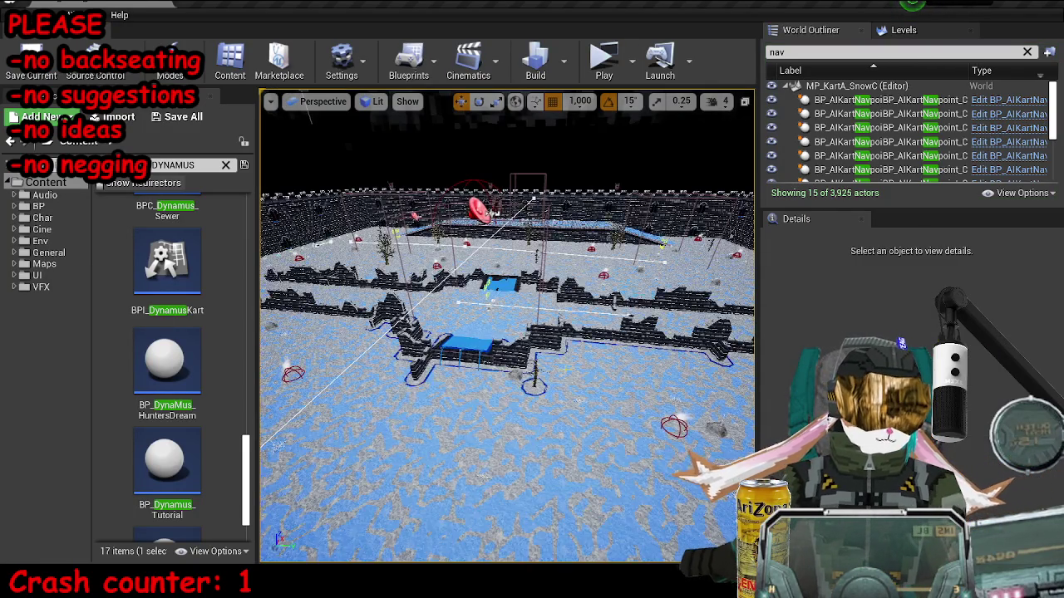
pyautogui.scroll(10, 478, 352)
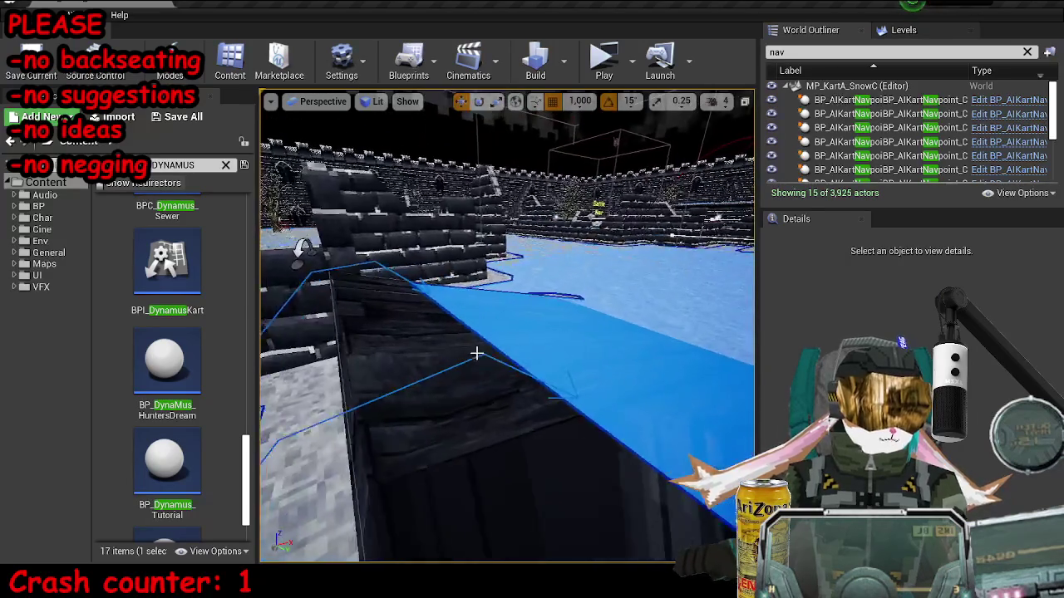
pyautogui.click(480, 319)
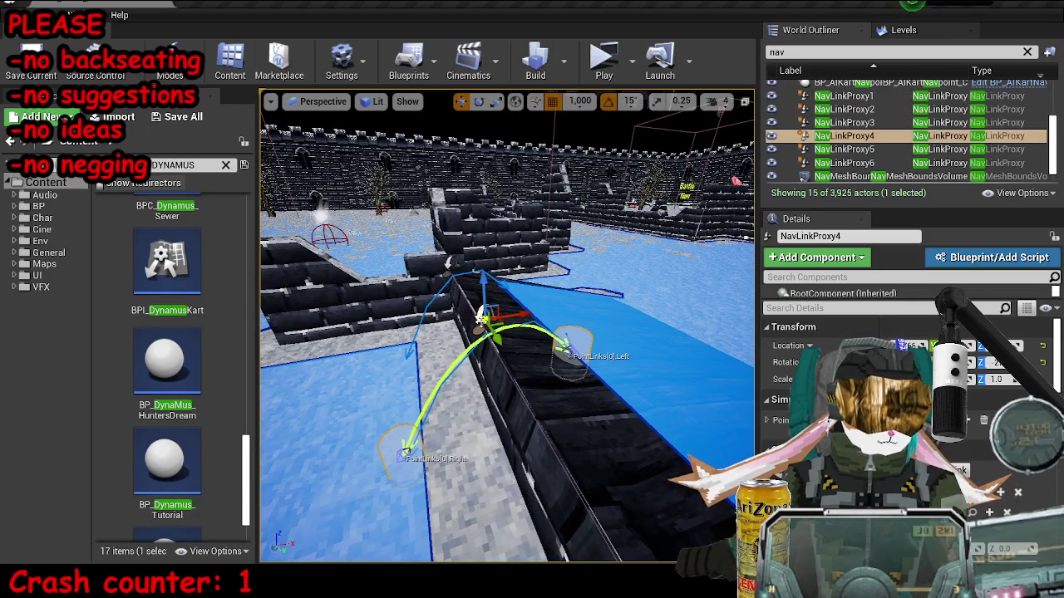
pyautogui.scroll(-3, 906, 399)
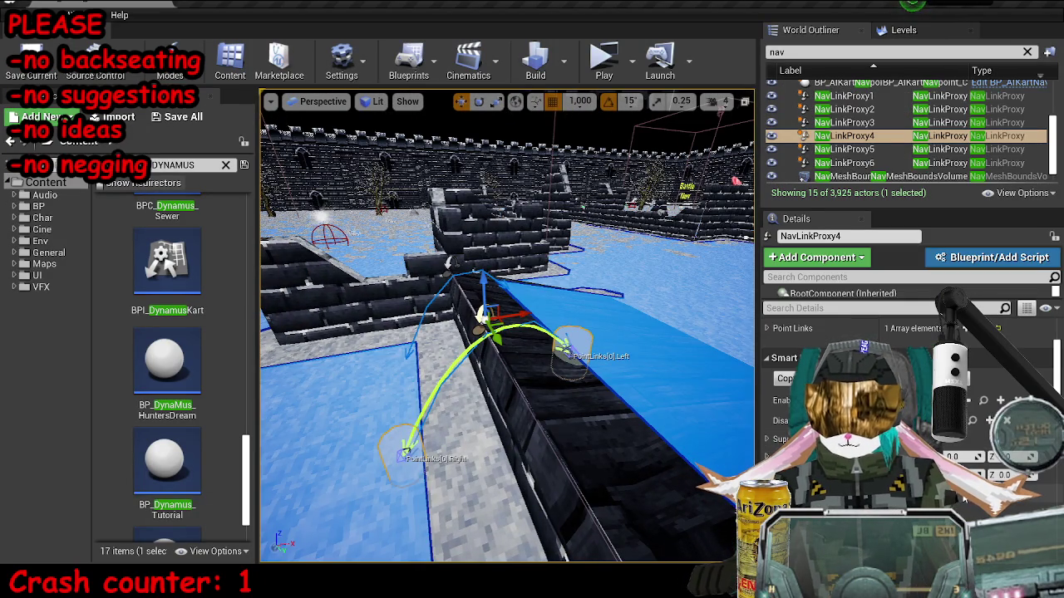
pyautogui.moveTo(631, 425)
pyautogui.mouseDown()
pyautogui.moveTo(615, 378)
pyautogui.moveTo(586, 384)
pyautogui.moveTo(523, 343)
pyautogui.mouseUp()
pyautogui.click(584, 384)
# Clear the selection and fly the view over the arena's inner walls toward the castle wall.
pyautogui.press('Escape')
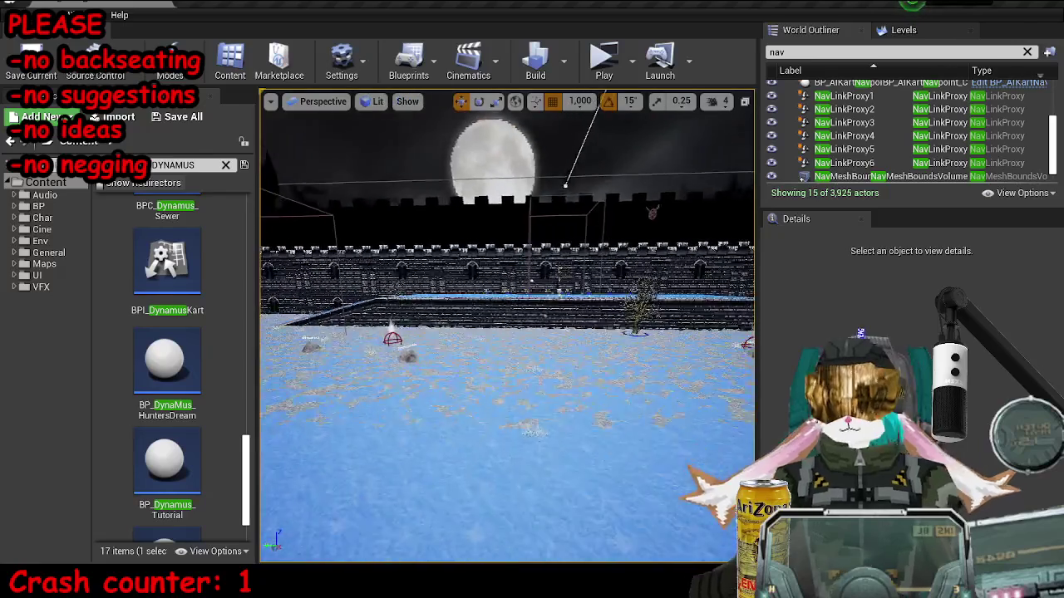
pyautogui.press('w')
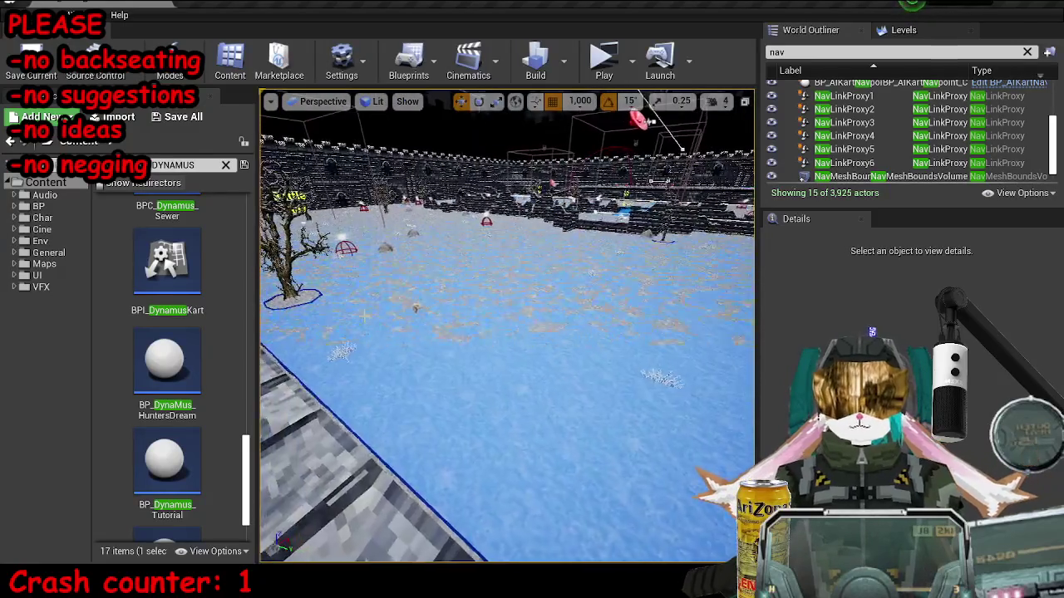
pyautogui.press('w')
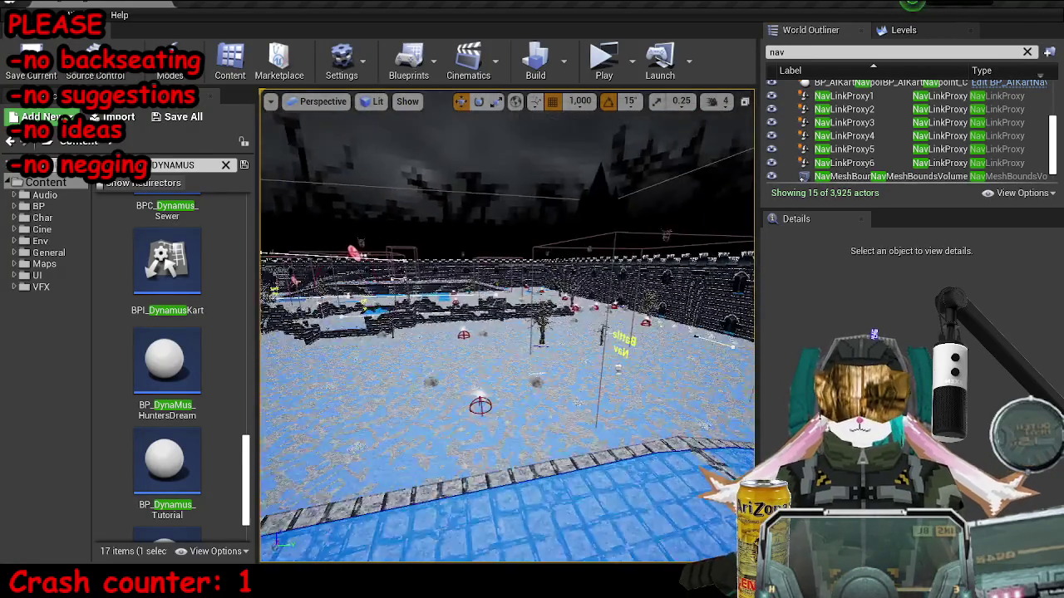
pyautogui.press('w')
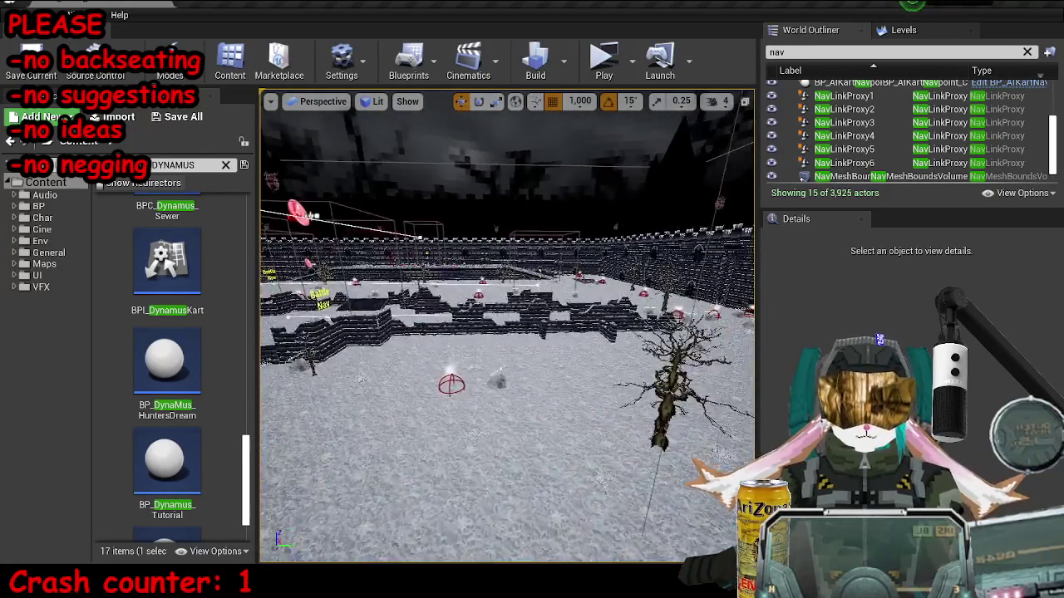
pyautogui.press('w')
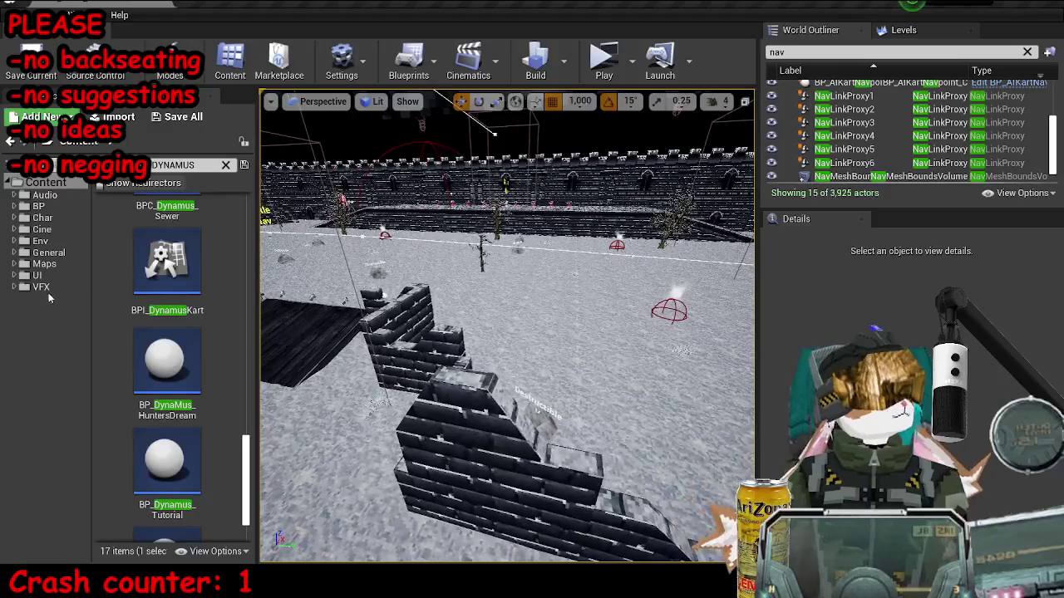
pyautogui.scroll(2, 208, 250)
# Search the Content Browser for 'gi_' and open the GI_BBPSX game instance blueprint.
pyautogui.click(226, 164)
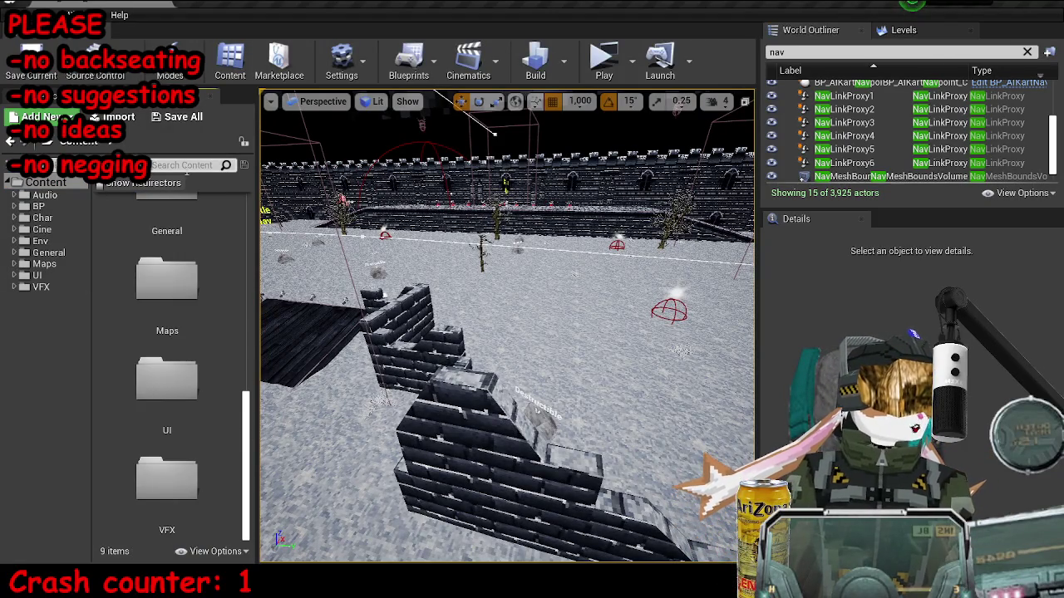
pyautogui.write('gi_')
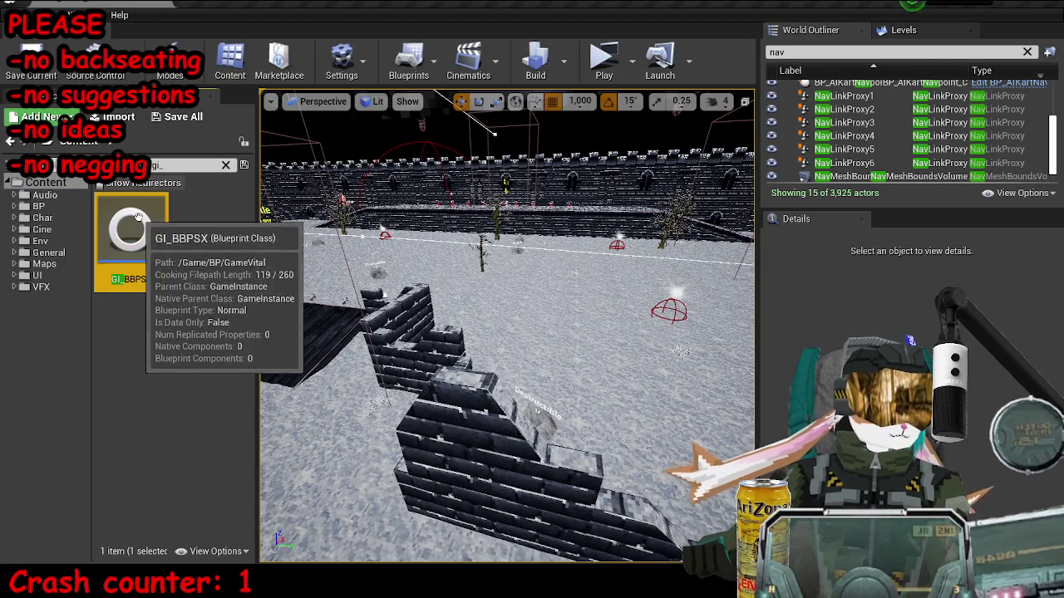
pyautogui.click(130, 237)
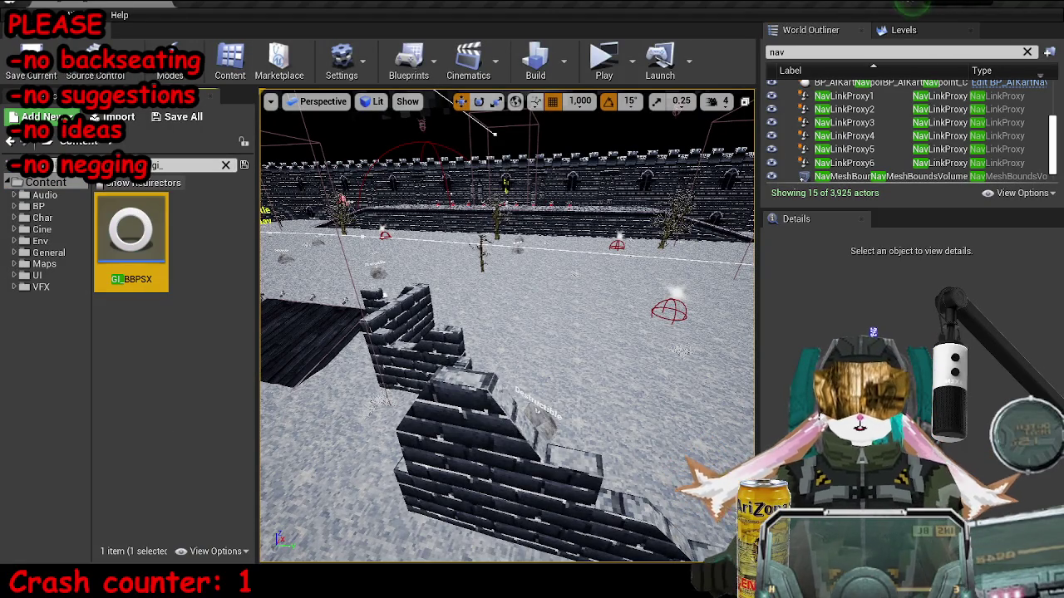
pyautogui.doubleClick(141, 237)
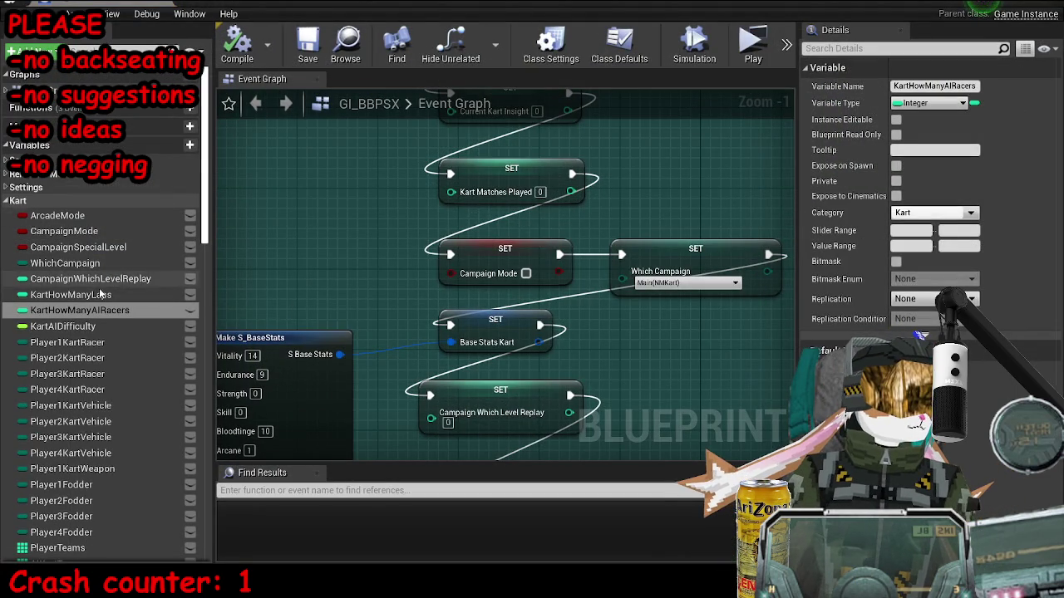
# Set WhichKartBattleGameType's default value to Capture the Insight, then return to the level editor.
pyautogui.scroll(-5, 81, 475)
pyautogui.scroll(-8, 81, 474)
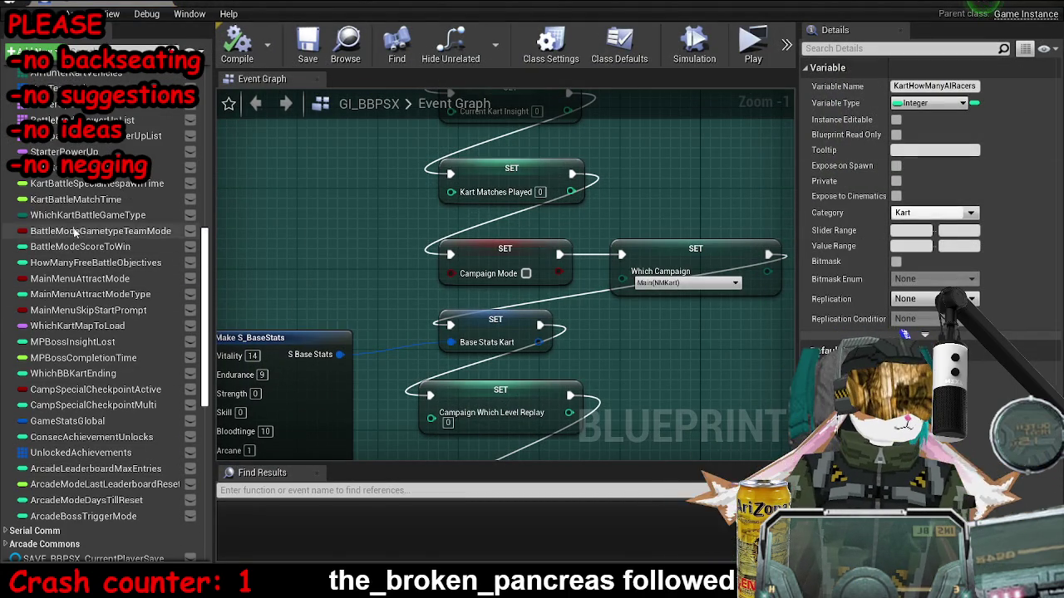
pyautogui.click(132, 216)
pyautogui.click(931, 303)
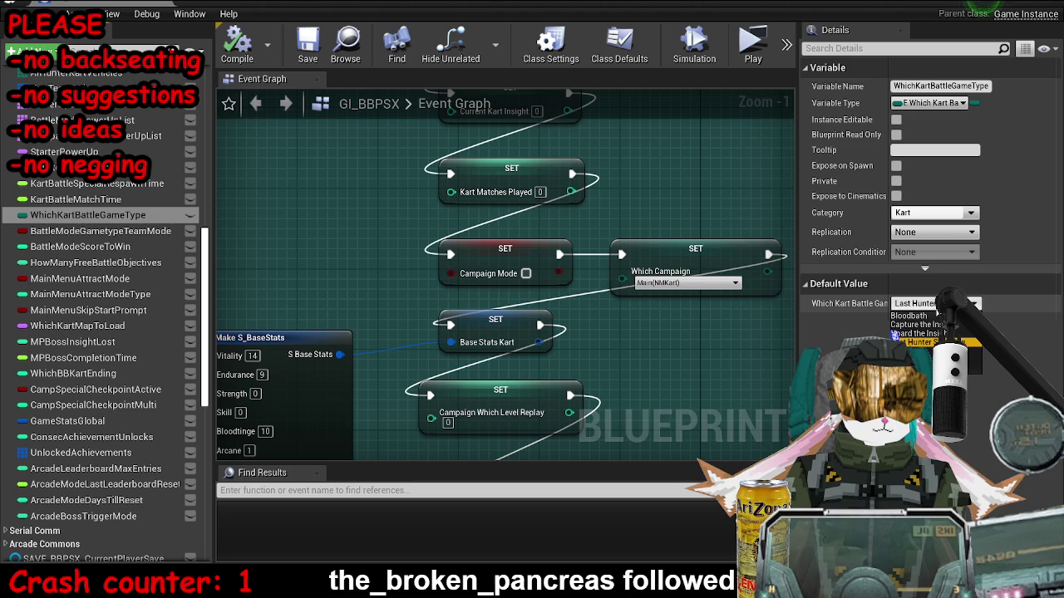
pyautogui.click(910, 325)
pyautogui.click(125, 215)
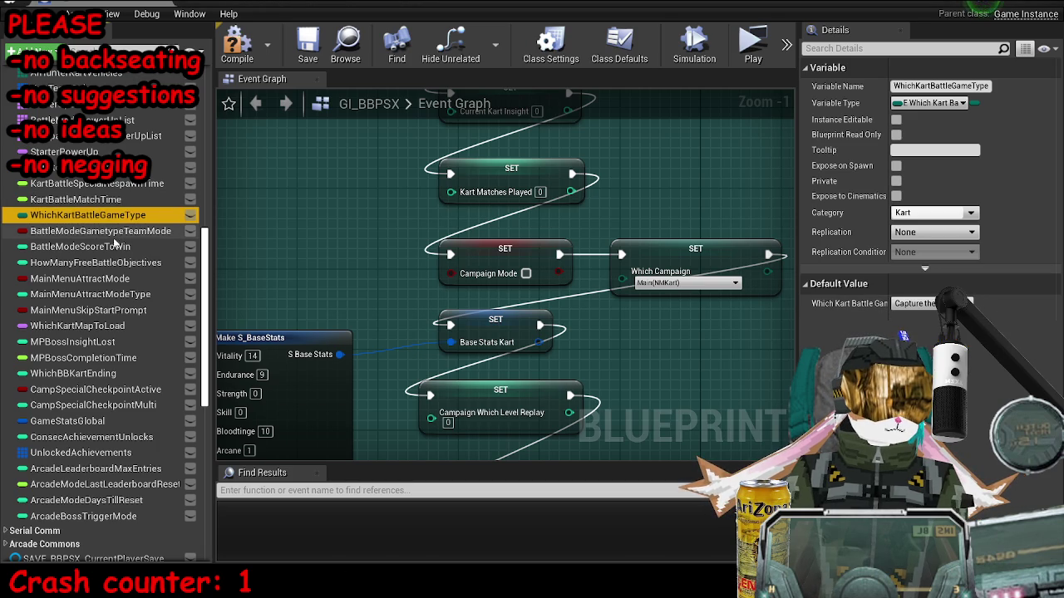
pyautogui.click(108, 231)
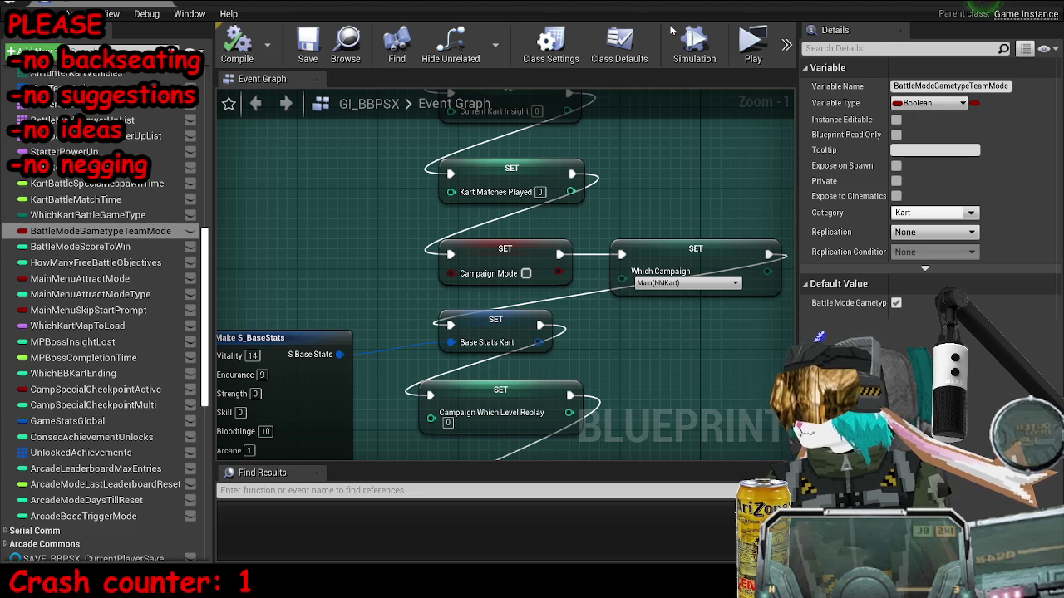
pyautogui.hotkey('alt', 'Tab')
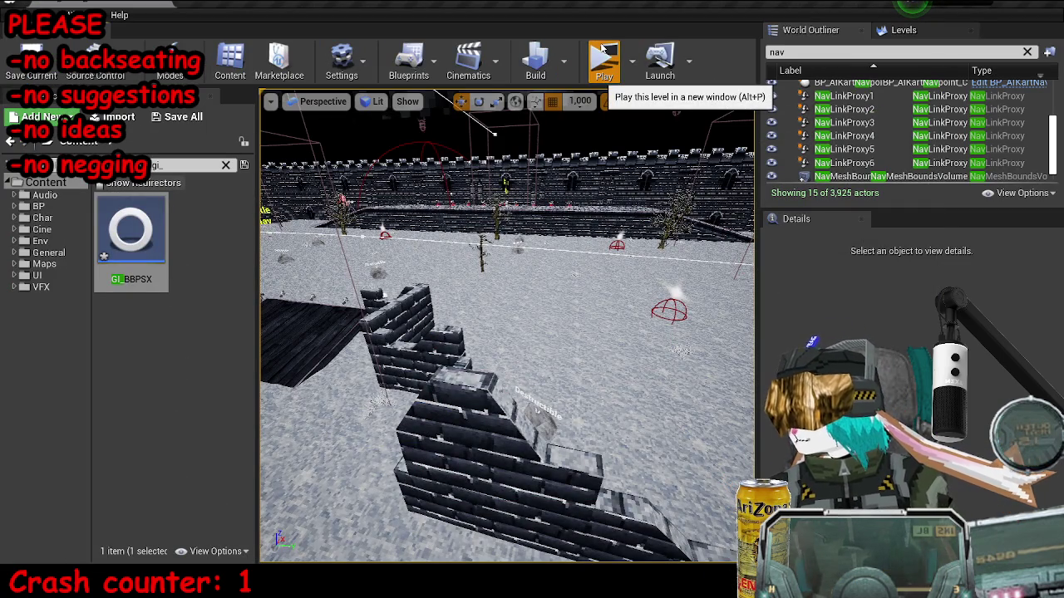
# Play-test the snow arena in a standalone preview window, then close it.
pyautogui.click(604, 53)
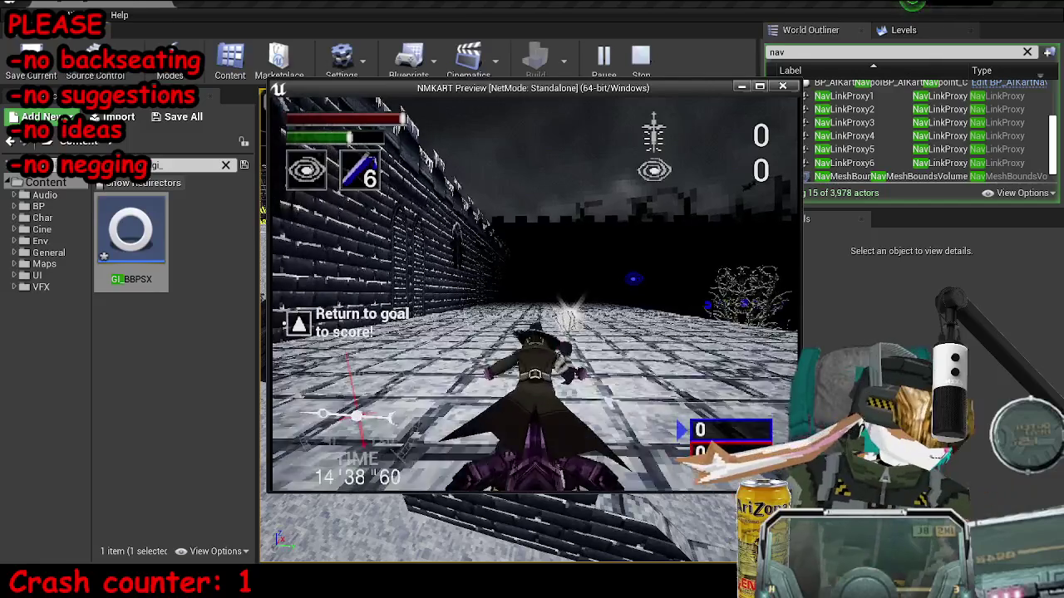
pyautogui.press('Escape')
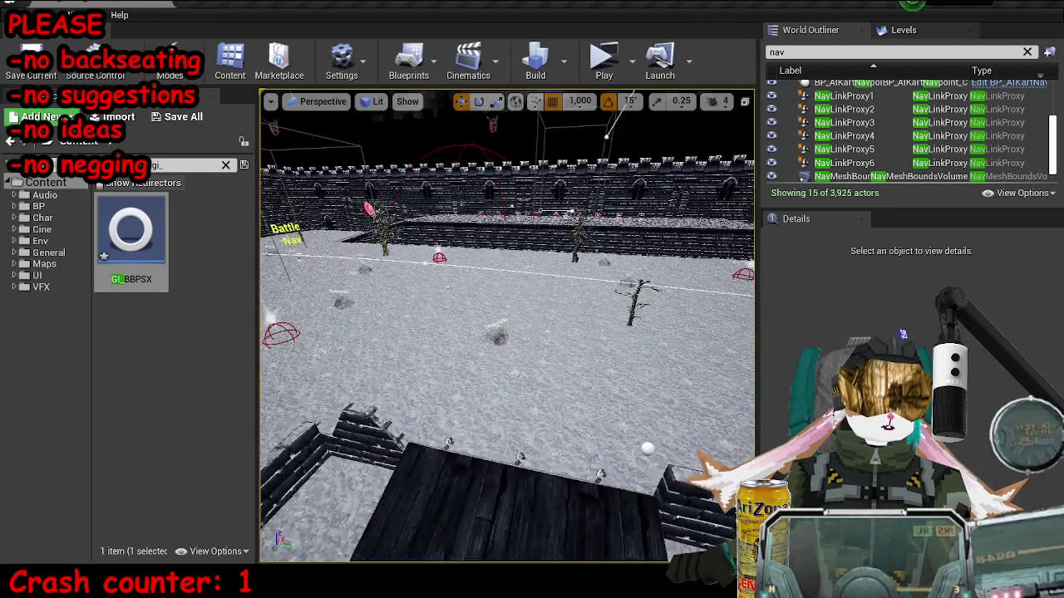
# Move the bare tree SM_TreeCard14 slightly left, then reselect the 164-piece floor grid.
pyautogui.scroll(-10, 507, 324)
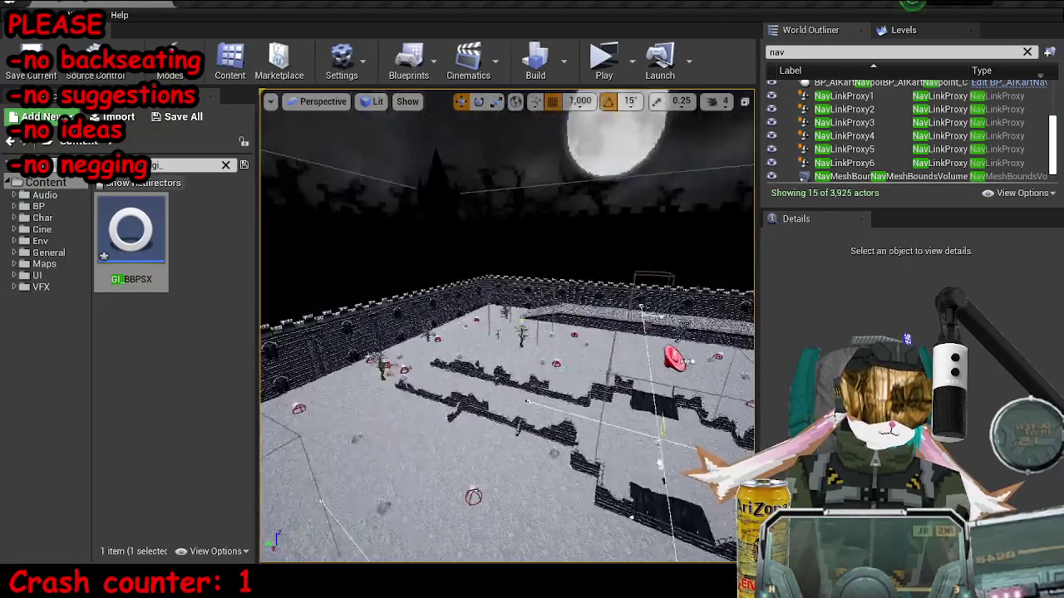
pyautogui.scroll(10, 646, 375)
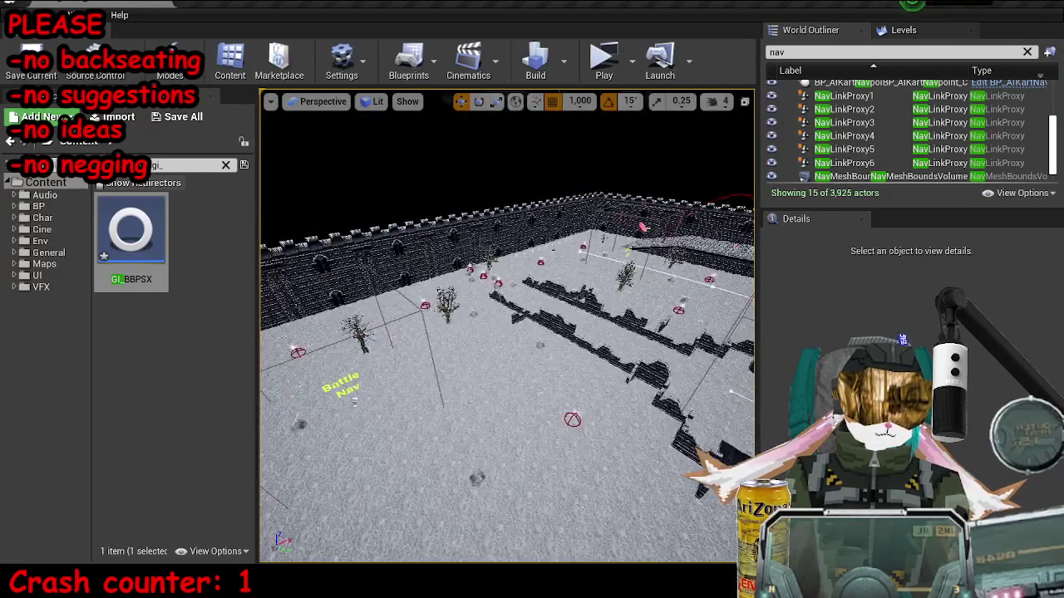
pyautogui.moveTo(646, 376)
pyautogui.mouseDown()
pyautogui.moveTo(646, 357)
pyautogui.moveTo(611, 341)
pyautogui.moveTo(611, 382)
pyautogui.mouseUp()
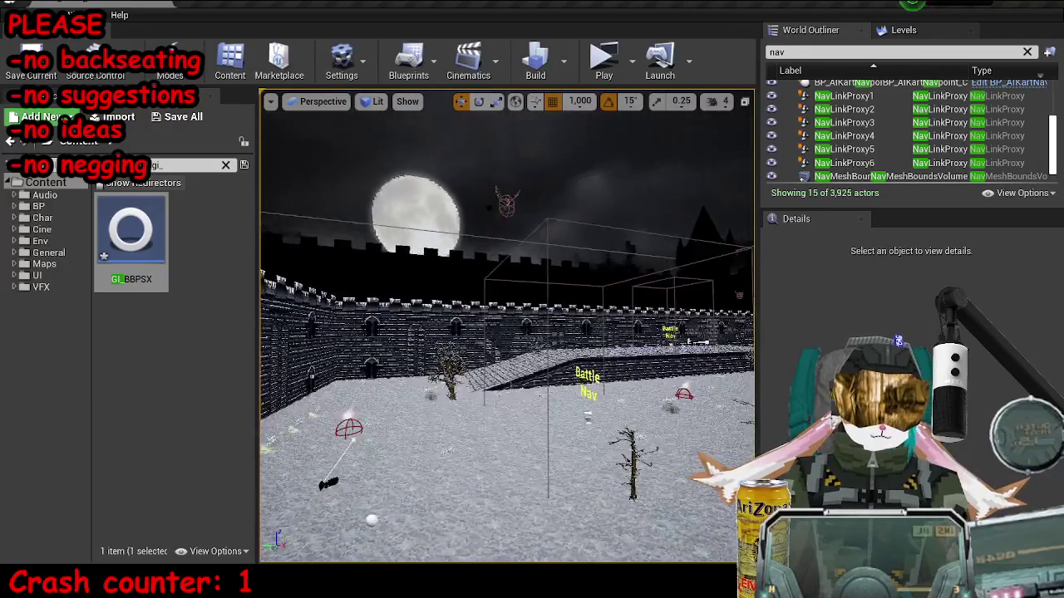
pyautogui.hotkey('ctrl', 'shift', 'a')
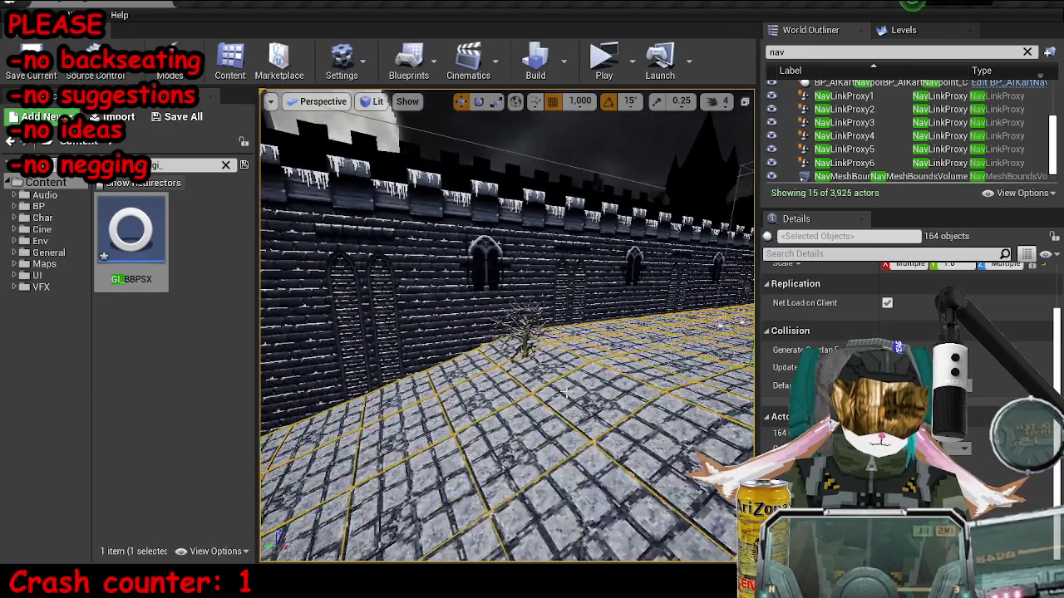
pyautogui.click(539, 352)
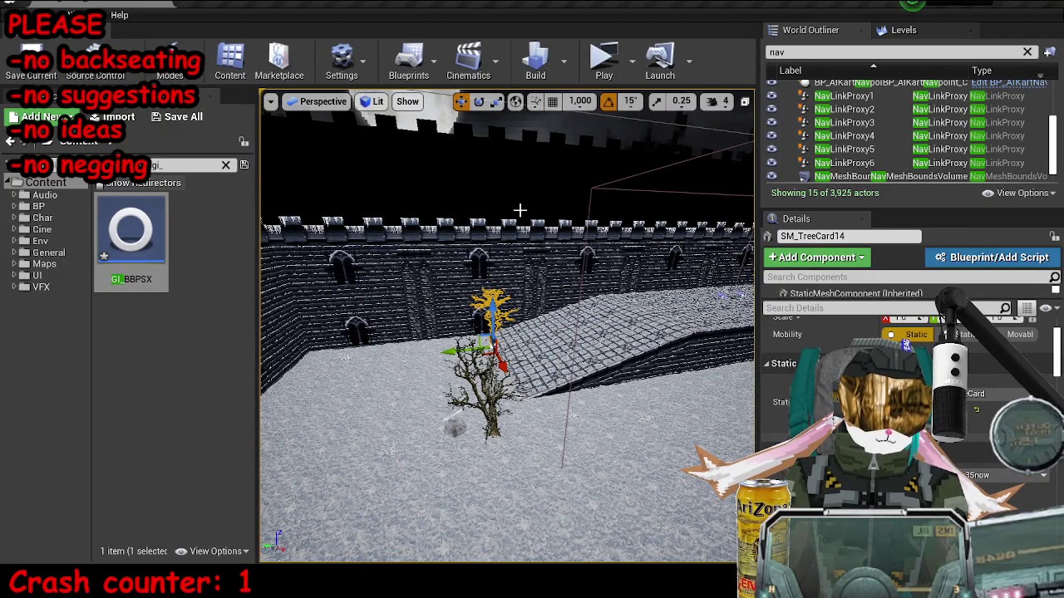
pyautogui.moveTo(359, 367); pyautogui.dragTo(287, 377)
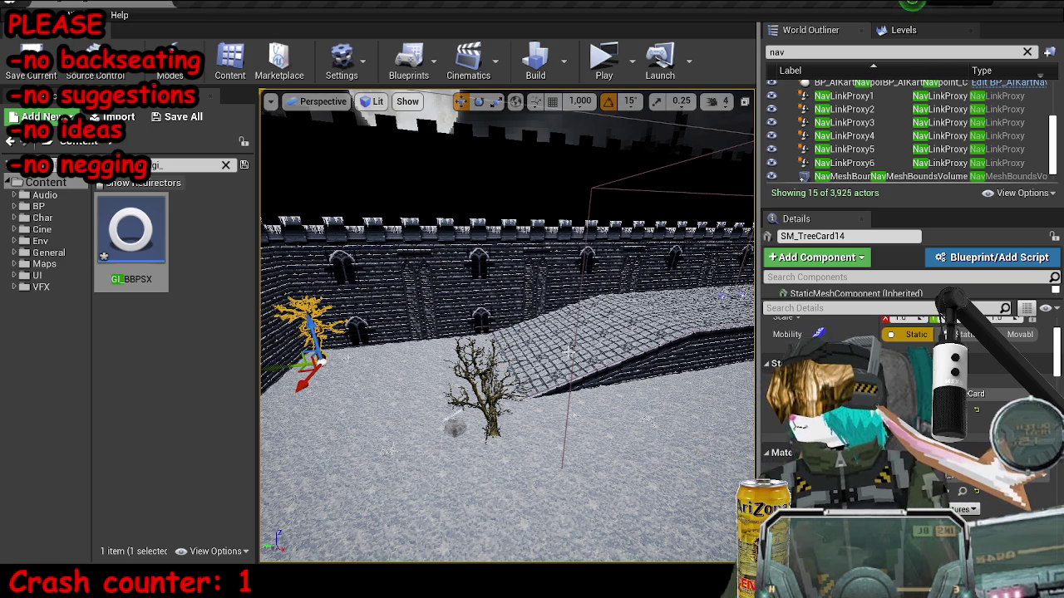
pyautogui.click(468, 374)
pyautogui.moveTo(468, 375)
pyautogui.mouseDown()
pyautogui.moveTo(567, 339)
pyautogui.moveTo(488, 425)
pyautogui.mouseUp()
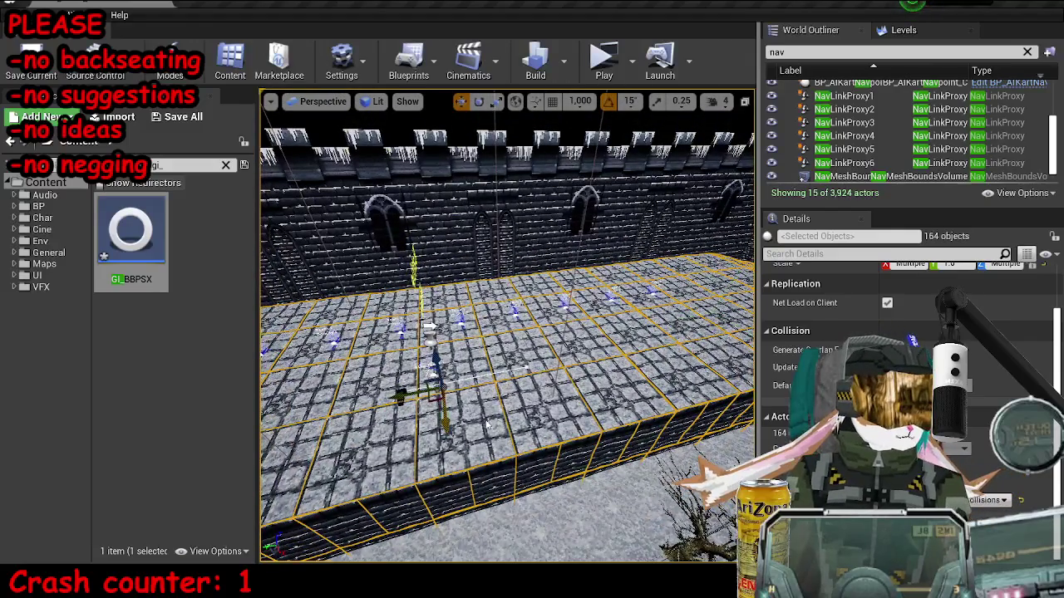
# With grid snap at 500, Alt-drag a copy of SM_SnowCardDense1826 forward.
pyautogui.click(485, 421)
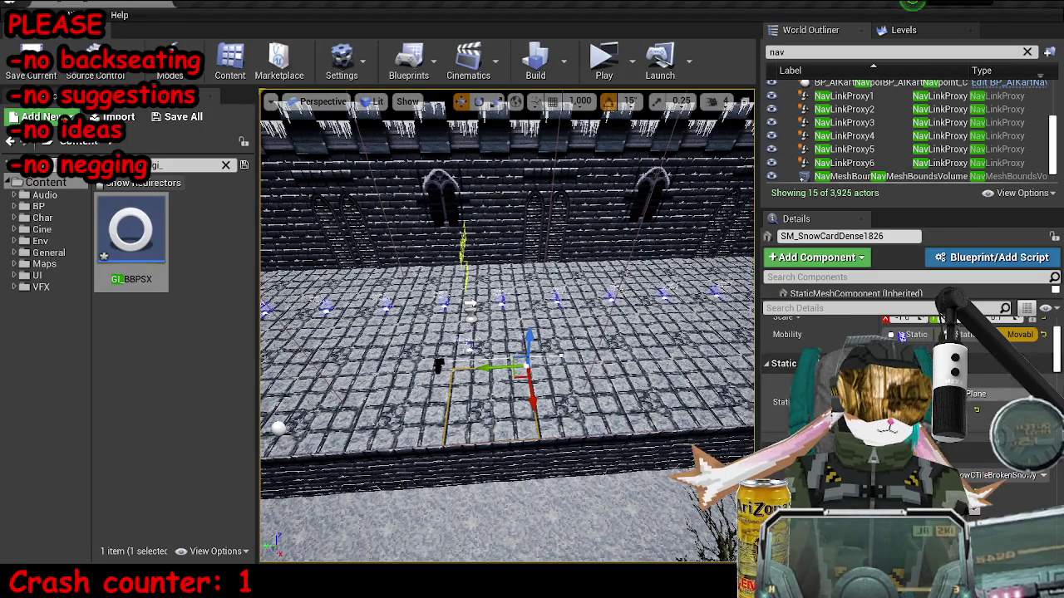
pyautogui.moveTo(485, 421)
pyautogui.mouseDown()
pyautogui.moveTo(572, 362)
pyautogui.moveTo(565, 332)
pyautogui.mouseUp()
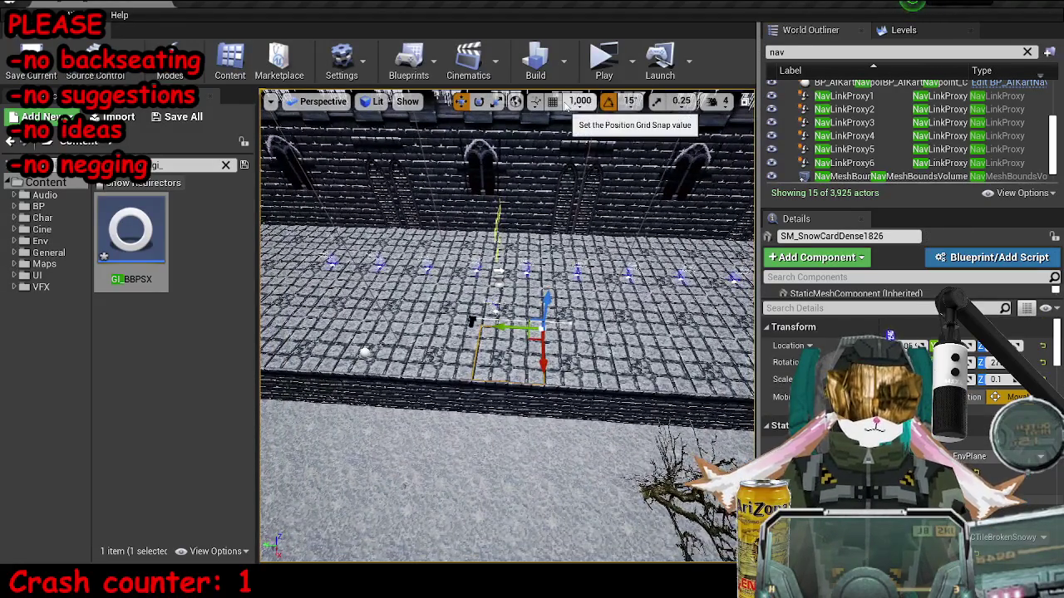
pyautogui.click(582, 133)
pyautogui.hotkey('ctrl', 'z')
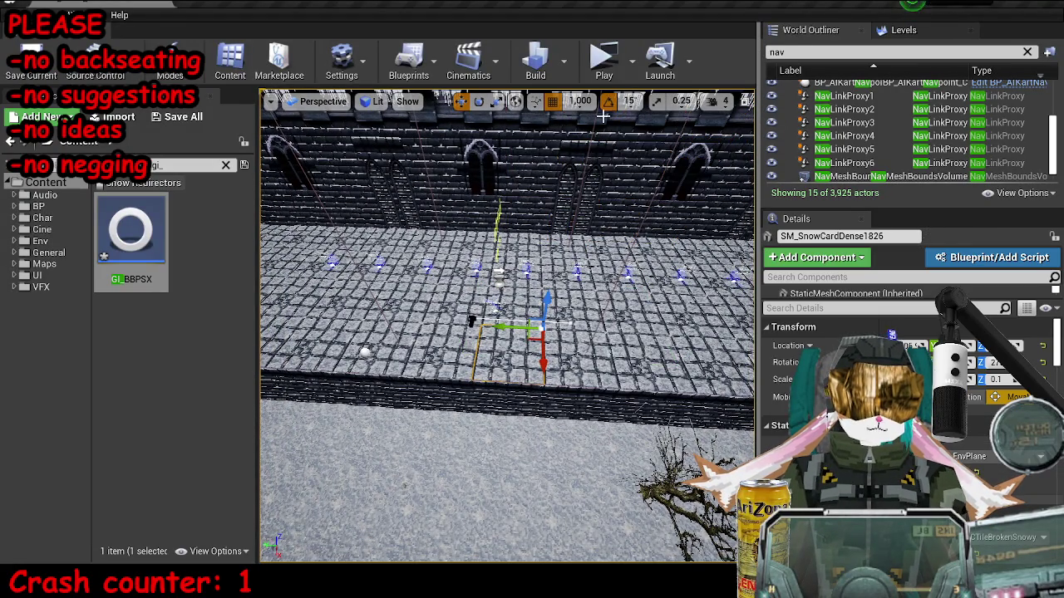
pyautogui.click(579, 100)
pyautogui.click(579, 211)
pyautogui.moveTo(541, 358)
pyautogui.mouseDown()
pyautogui.moveTo(538, 449)
pyautogui.moveTo(582, 439)
pyautogui.moveTo(597, 397)
pyautogui.mouseUp()
# At 50 grid snap, lower the copied tile onto the ground and focus the view on it.
pyautogui.click(584, 102)
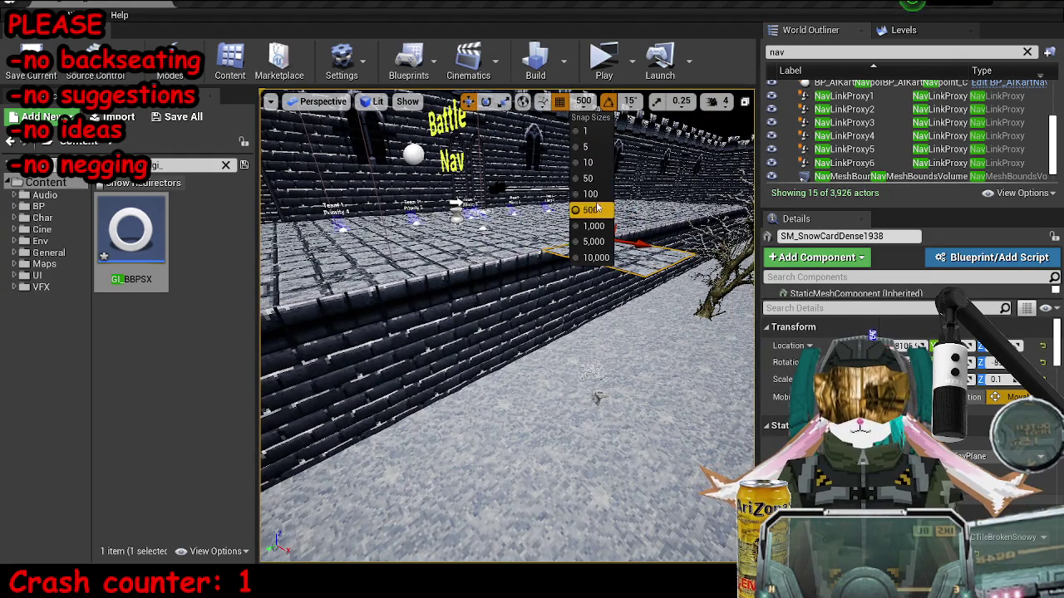
pyautogui.click(582, 178)
pyautogui.moveTo(605, 195); pyautogui.dragTo(605, 209)
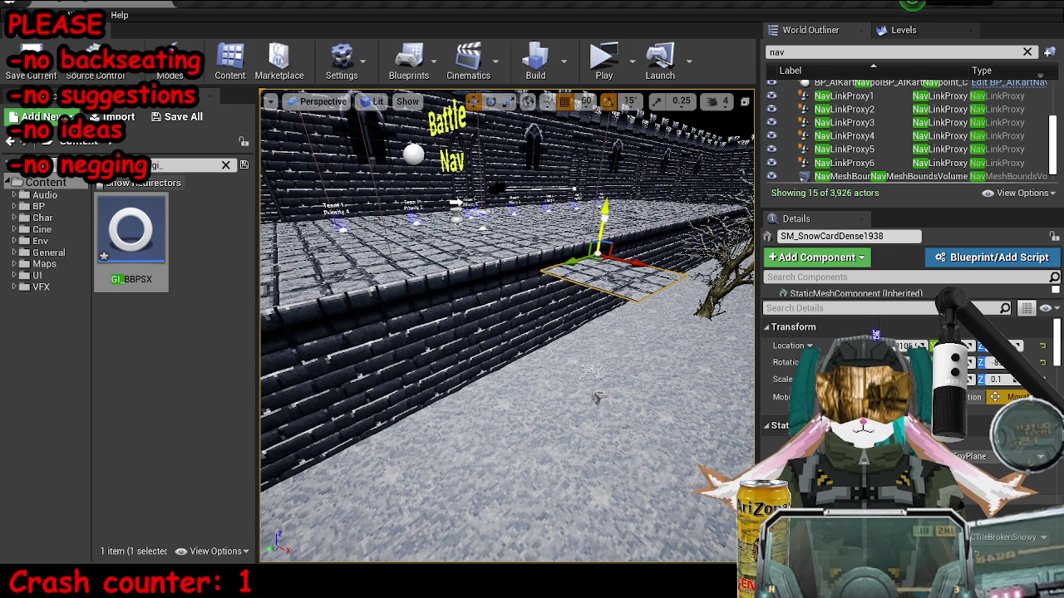
pyautogui.moveTo(597, 399)
pyautogui.mouseDown()
pyautogui.moveTo(536, 328)
pyautogui.moveTo(499, 349)
pyautogui.moveTo(465, 333)
pyautogui.mouseUp()
pyautogui.hotkey('ctrl', 'z')
pyautogui.click(906, 345)
pyautogui.write('0')
pyautogui.press('Return')
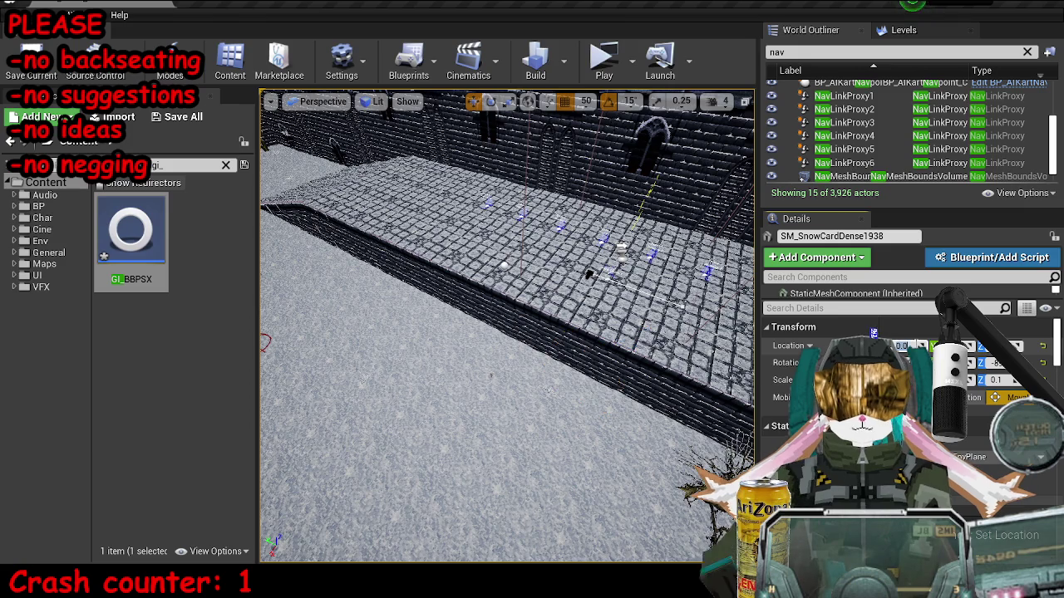
pyautogui.hotkey('ctrl', 'z')
pyautogui.press('f')
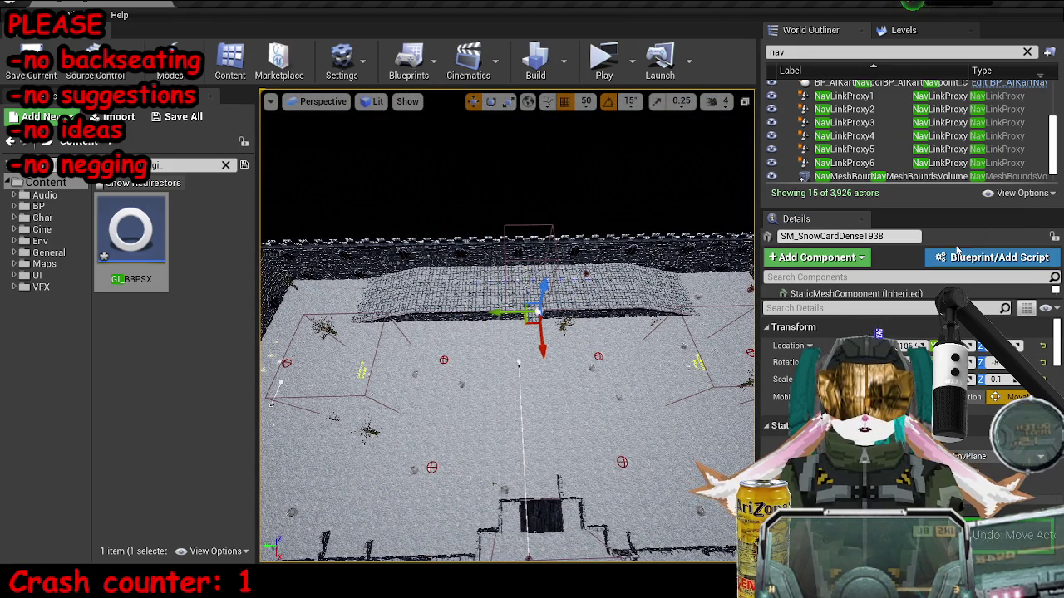
# Clear the nav filter from the actor list and focus the view on the copied tile.
pyautogui.moveTo(954, 217); pyautogui.dragTo(954, 359)
pyautogui.click(1027, 51)
pyautogui.scroll(15, 873, 198)
pyautogui.moveTo(879, 208)
pyautogui.mouseDown()
pyautogui.moveTo(873, 198)
pyautogui.moveTo(871, 230)
pyautogui.moveTo(889, 191)
pyautogui.moveTo(954, 212)
pyautogui.moveTo(879, 185)
pyautogui.mouseUp()
pyautogui.scroll(20, 871, 229)
pyautogui.scroll(16, 880, 215)
pyautogui.scroll(20, 890, 191)
pyautogui.scroll(15, 935, 203)
pyautogui.scroll(10, 949, 208)
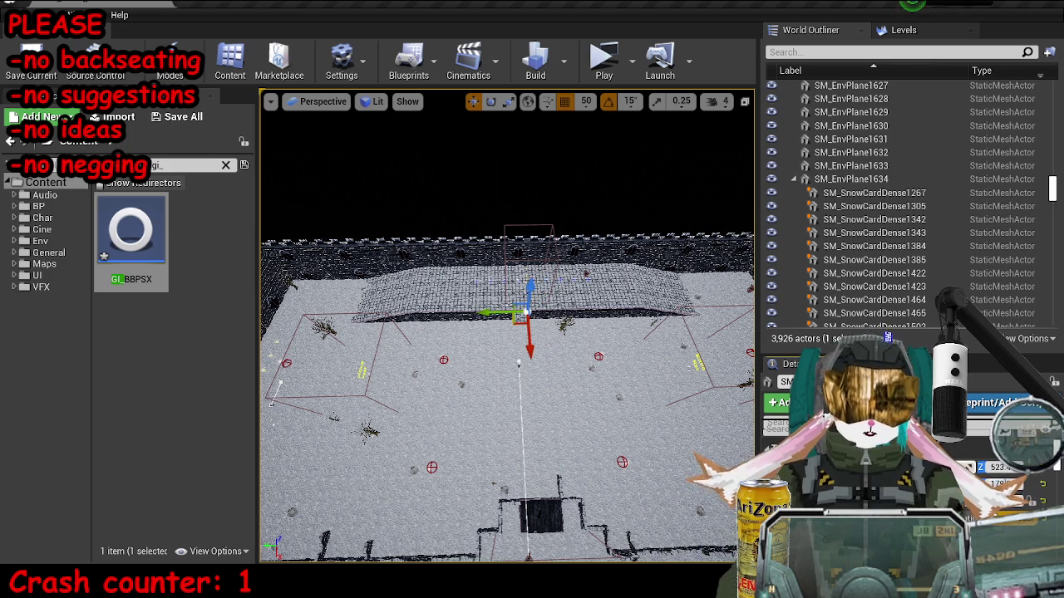
pyautogui.press('f')
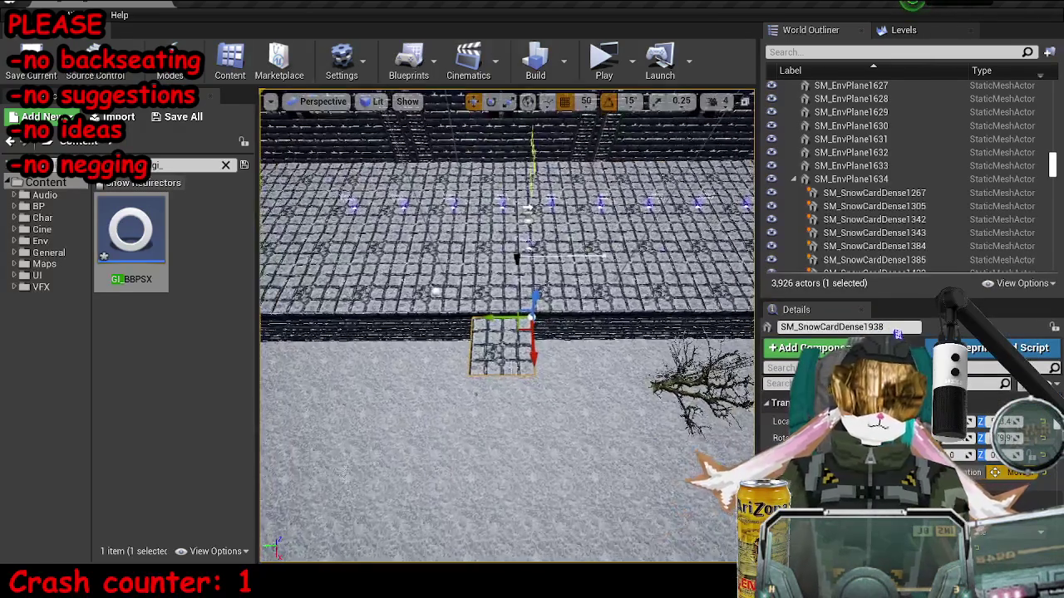
# At 500 grid snap, copy the snow tile alongside and move SM_TreeCard20 out of the way.
pyautogui.click(615, 141)
pyautogui.click(586, 101)
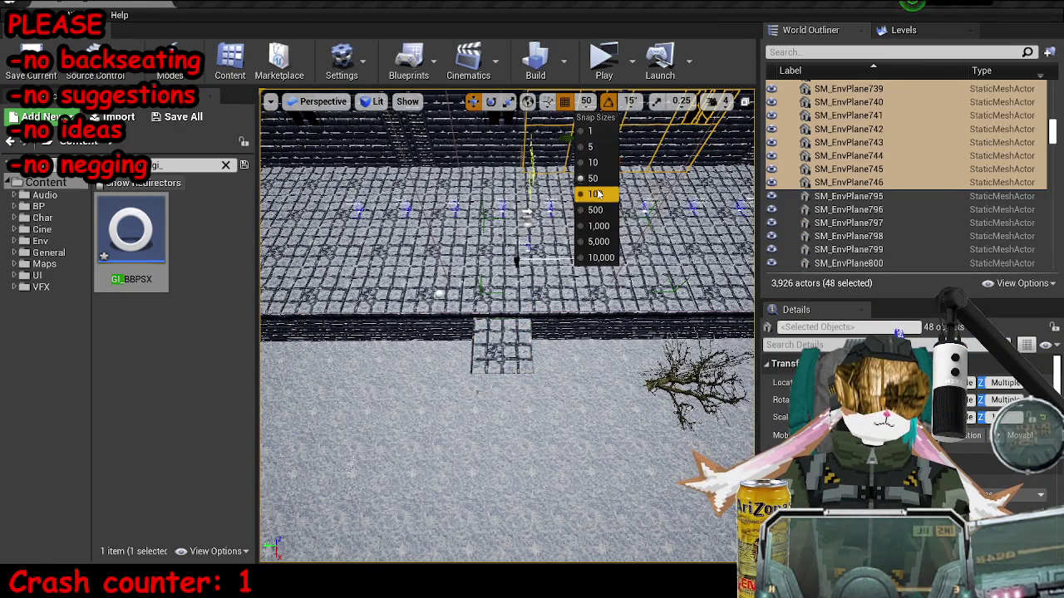
pyautogui.click(595, 210)
pyautogui.click(501, 347)
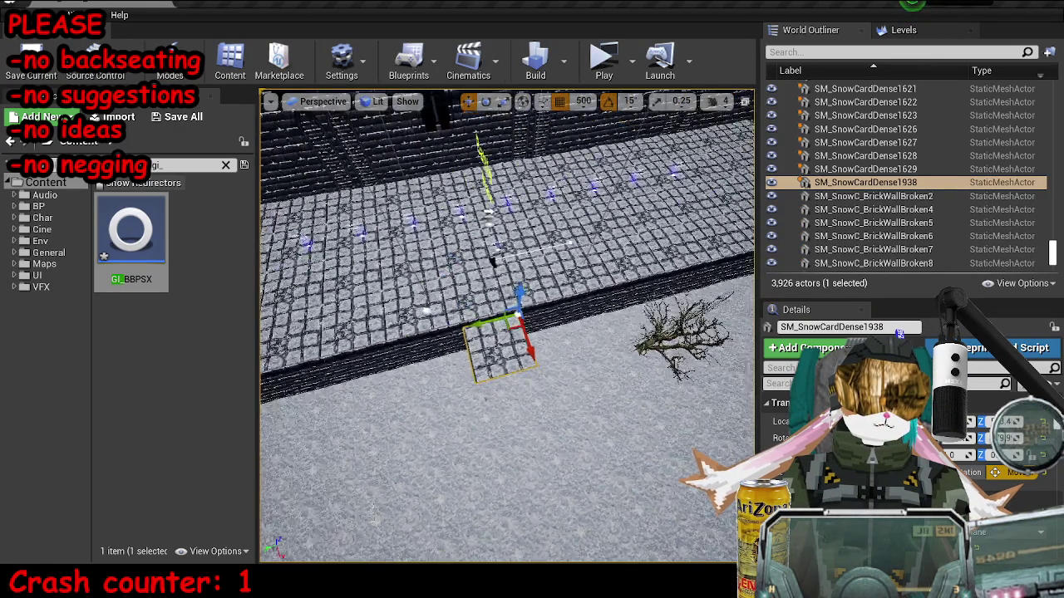
pyautogui.moveTo(479, 328)
pyautogui.mouseDown()
pyautogui.moveTo(574, 291)
pyautogui.moveTo(495, 334)
pyautogui.moveTo(453, 341)
pyautogui.mouseUp()
pyautogui.click(652, 320)
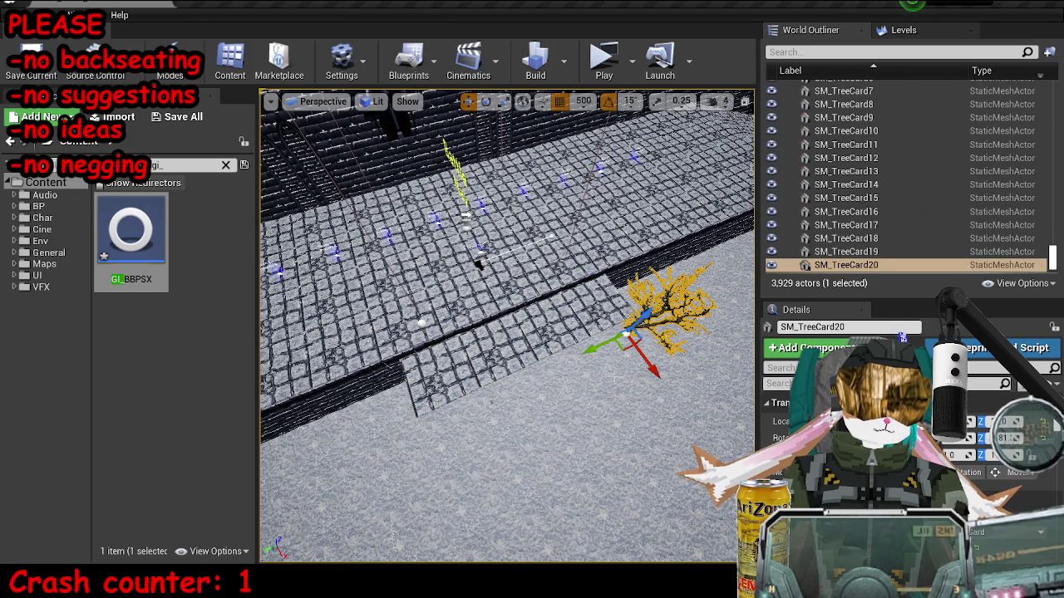
pyautogui.moveTo(652, 320); pyautogui.dragTo(714, 278)
# Select the four new snow tiles and Alt-drag two more rows outward to widen the patch.
pyautogui.click(507, 345)
pyautogui.keyDown('ctrl'); pyautogui.click(557, 322); pyautogui.keyUp('ctrl')
pyautogui.keyDown('ctrl'); pyautogui.click(606, 301); pyautogui.keyUp('ctrl')
pyautogui.keyDown('ctrl'); pyautogui.click(465, 370); pyautogui.keyUp('ctrl')
pyautogui.moveTo(466, 371); pyautogui.dragTo(515, 490)
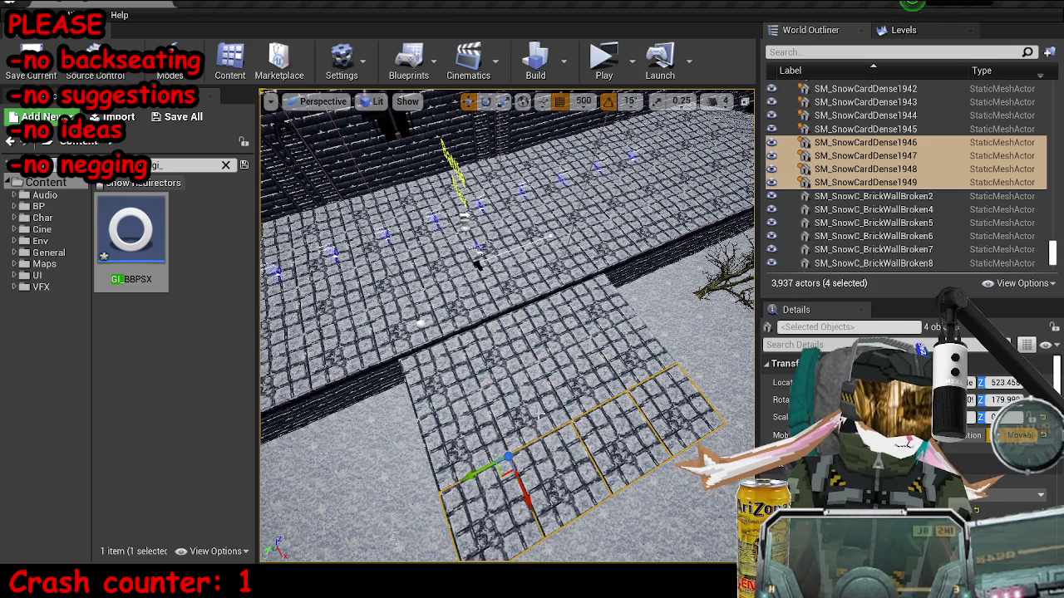
pyautogui.scroll(-5, 507, 332)
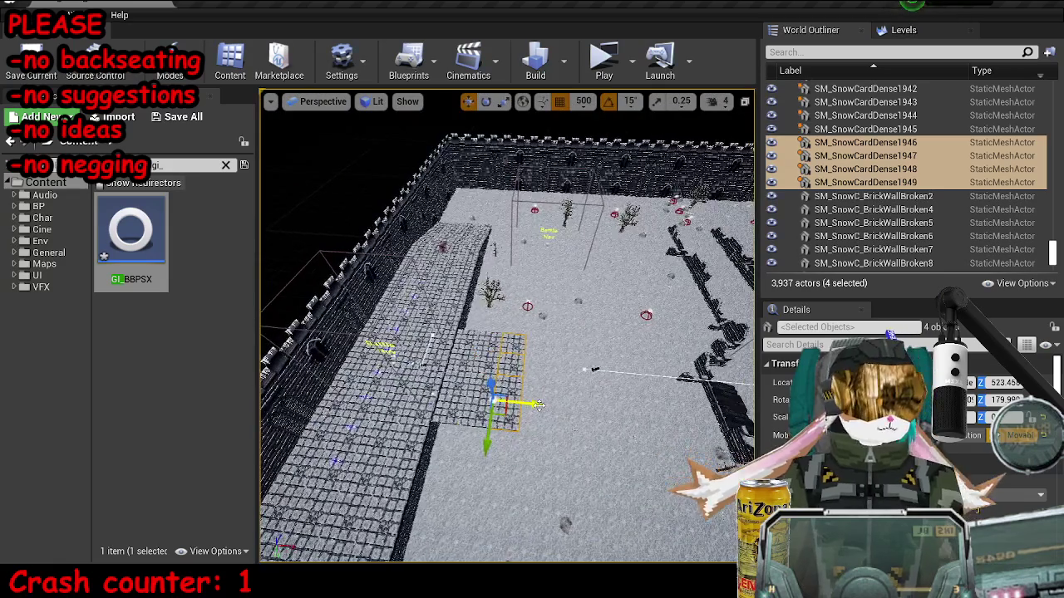
pyautogui.moveTo(491, 432); pyautogui.dragTo(498, 461)
pyautogui.press('Escape')
pyautogui.scroll(3, 507, 333)
pyautogui.moveTo(507, 333)
pyautogui.mouseDown()
pyautogui.moveTo(499, 349)
pyautogui.moveTo(457, 324)
pyautogui.moveTo(457, 312)
pyautogui.mouseUp()
pyautogui.hotkey('shift', 'F3')
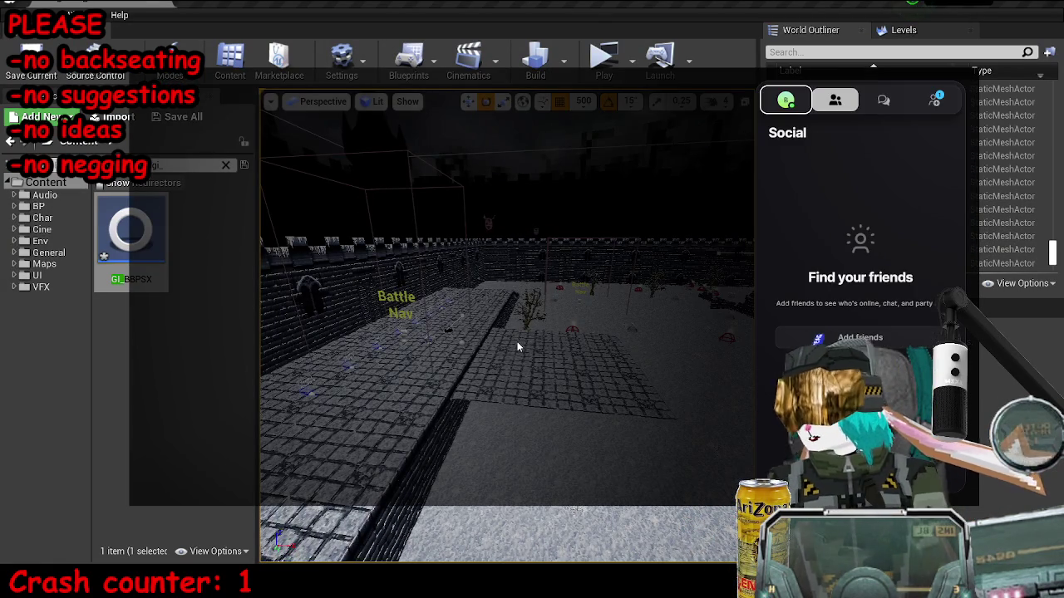
pyautogui.hotkey('shift', 'F3')
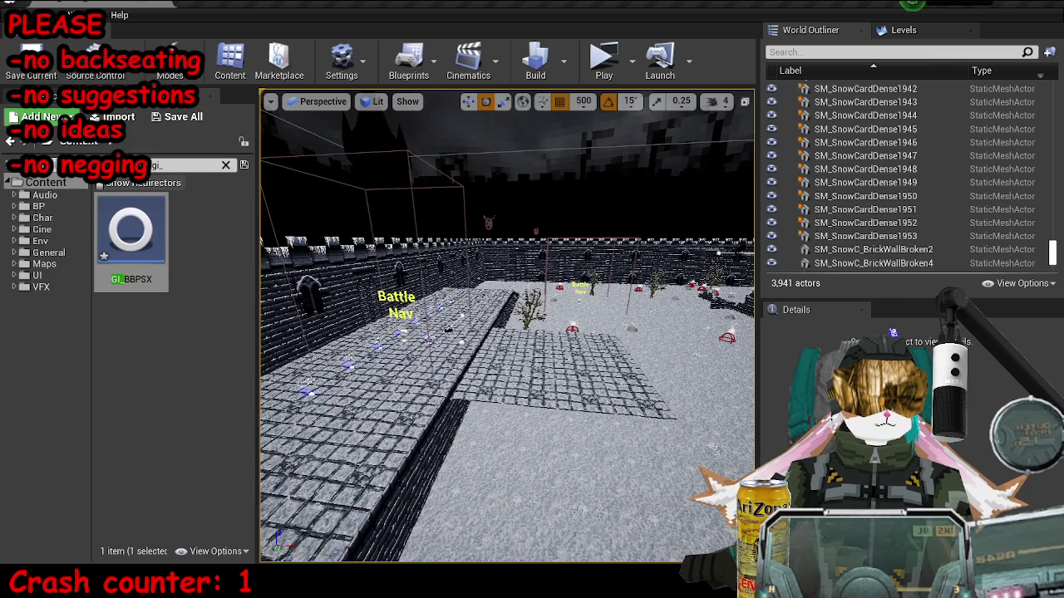
pyautogui.hotkey('alt', 'Tab')
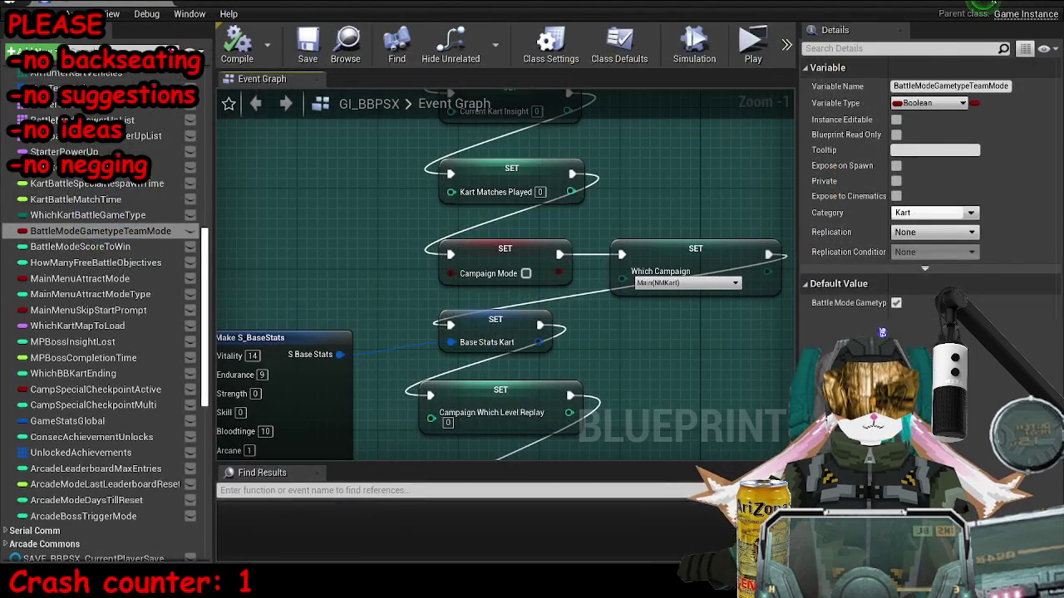
pyautogui.click(993, 4)
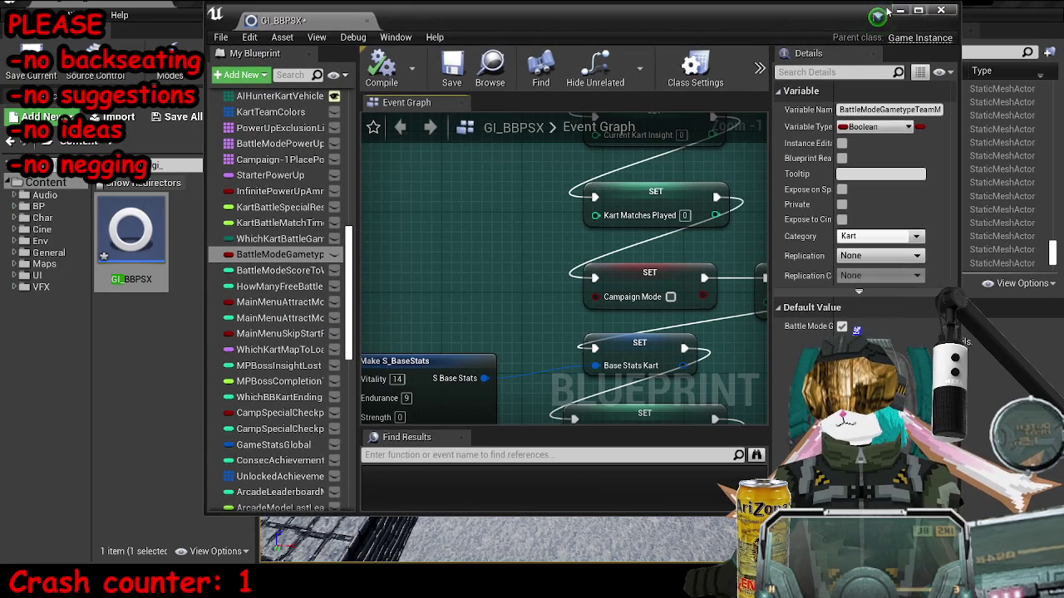
pyautogui.click(956, 7)
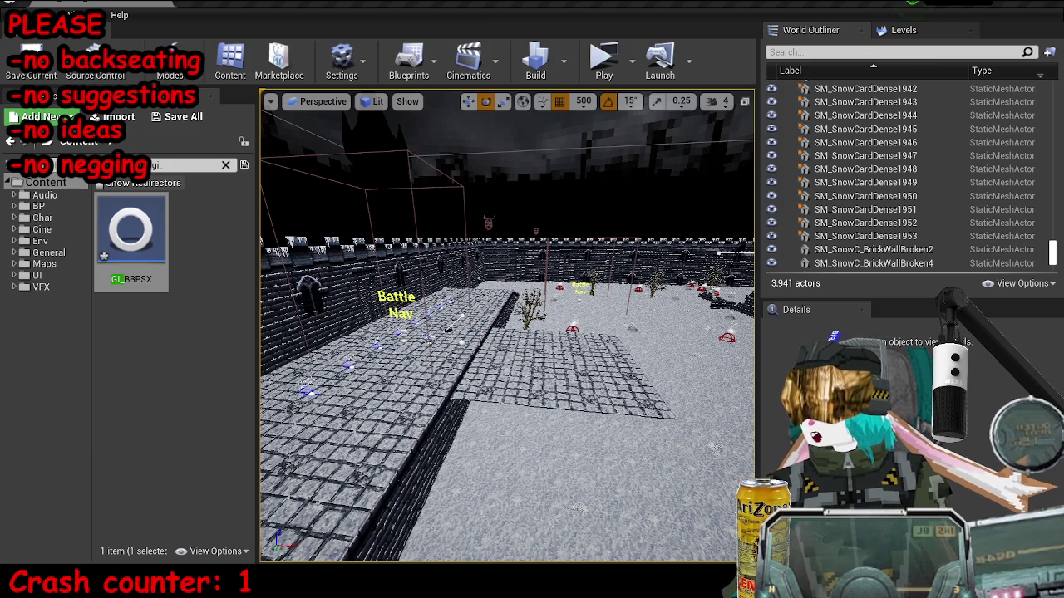
# Copy snow tile SM_SnowCardDense1941 and fly down to face the card by the wall.
pyautogui.click(532, 307)
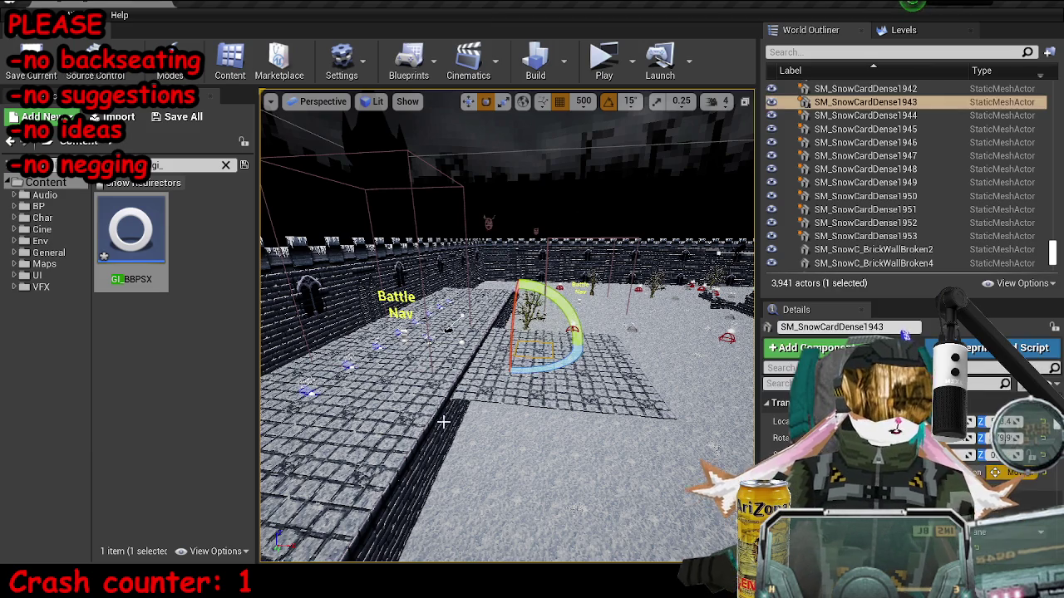
pyautogui.click(466, 333)
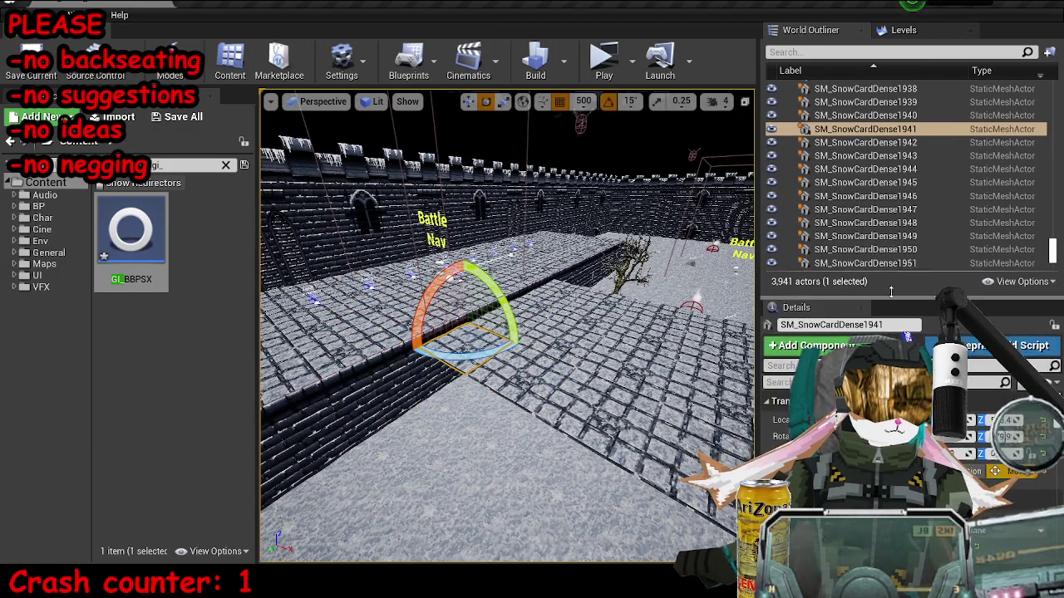
pyautogui.moveTo(889, 299); pyautogui.dragTo(890, 257)
pyautogui.press('w')
pyautogui.hotkey('ctrl', 'w')
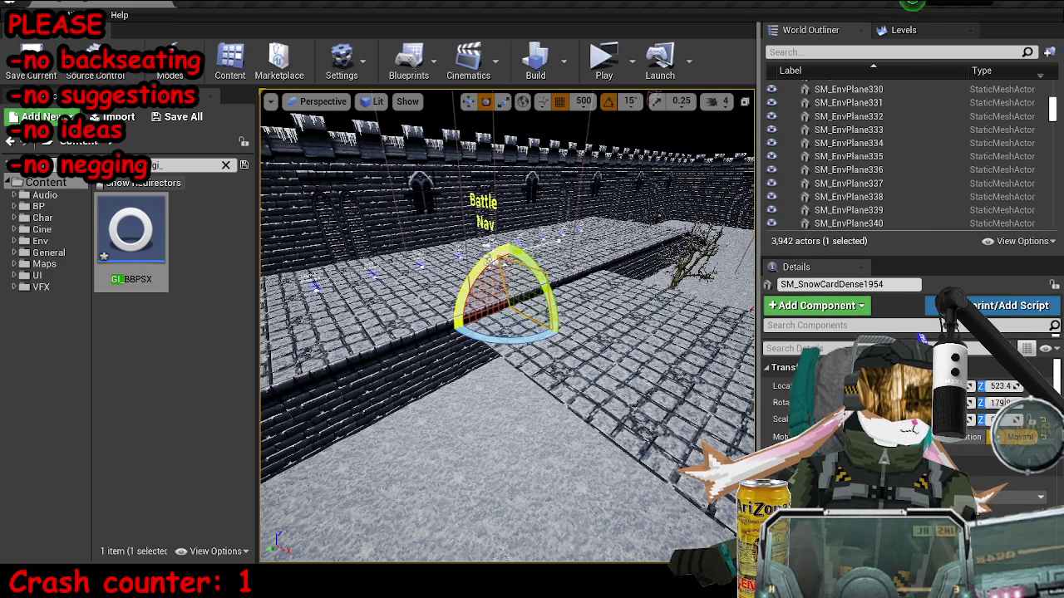
pyautogui.press('w')
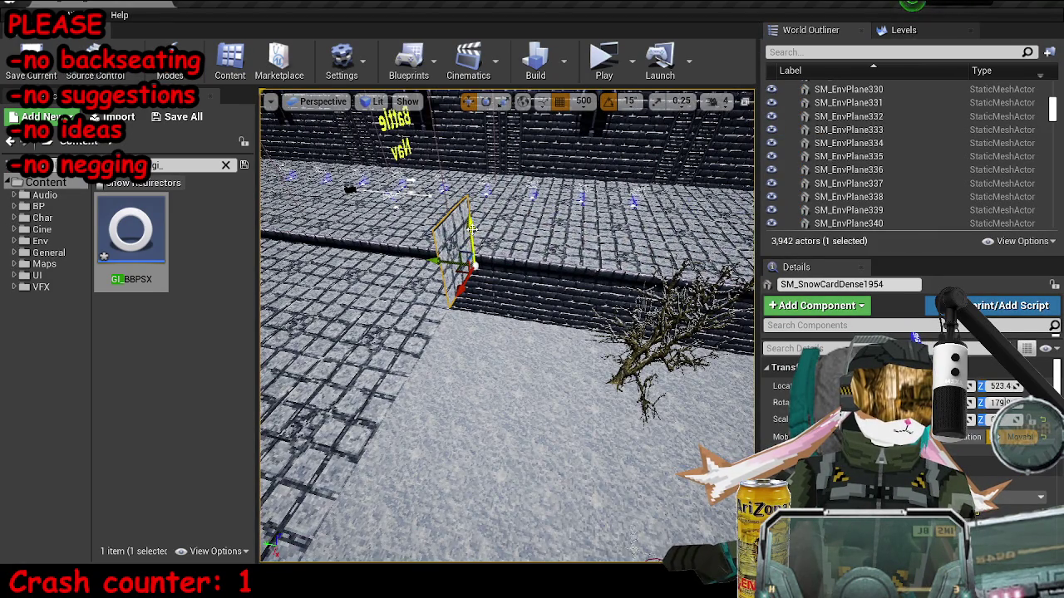
pyautogui.moveTo(469, 226); pyautogui.dragTo(567, 314)
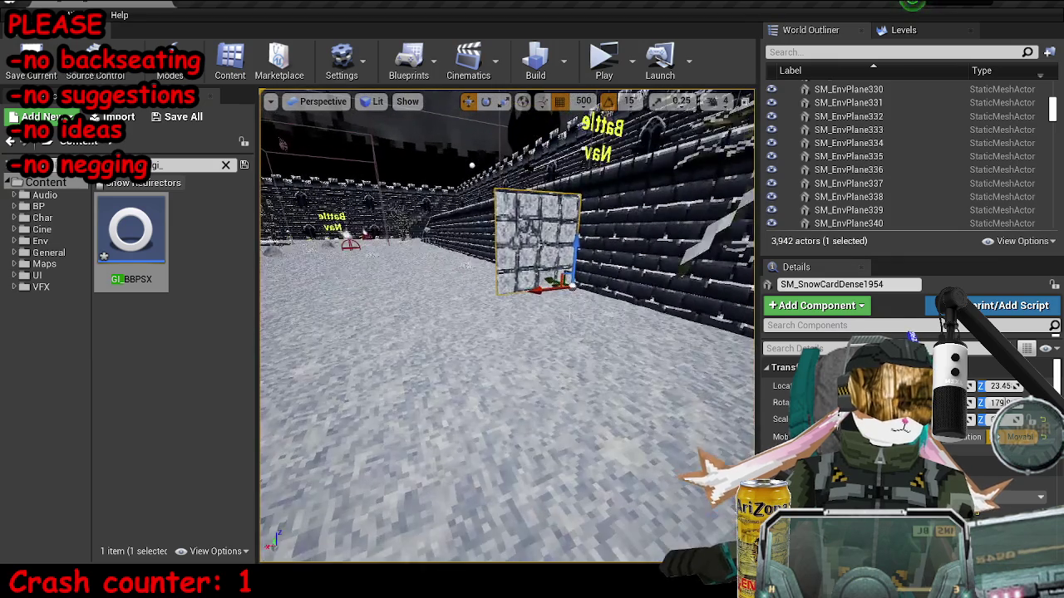
# Select the snow card by the wall and drag the MI_SnowCThinTop material onto it.
pyautogui.hotkey('shift', 'e')
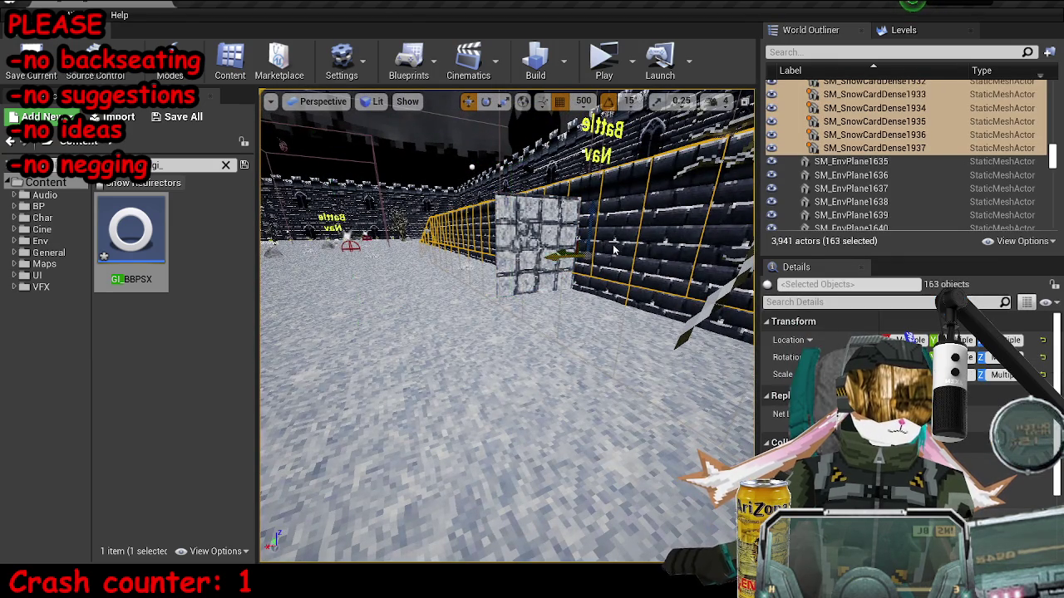
pyautogui.click(612, 252)
pyautogui.scroll(-3, 985, 535)
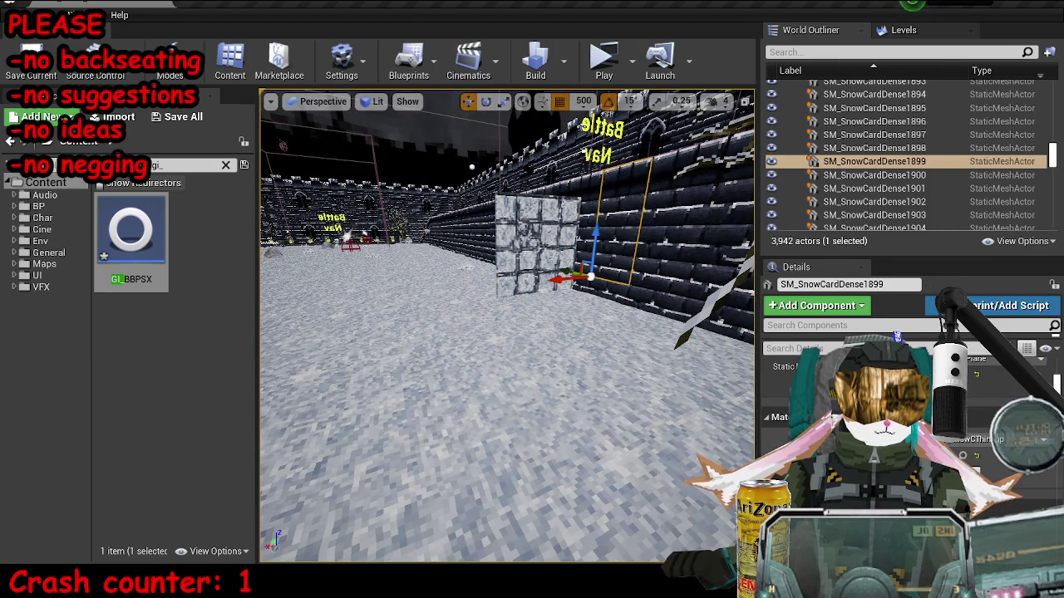
pyautogui.click(963, 456)
pyautogui.moveTo(167, 416); pyautogui.dragTo(525, 213)
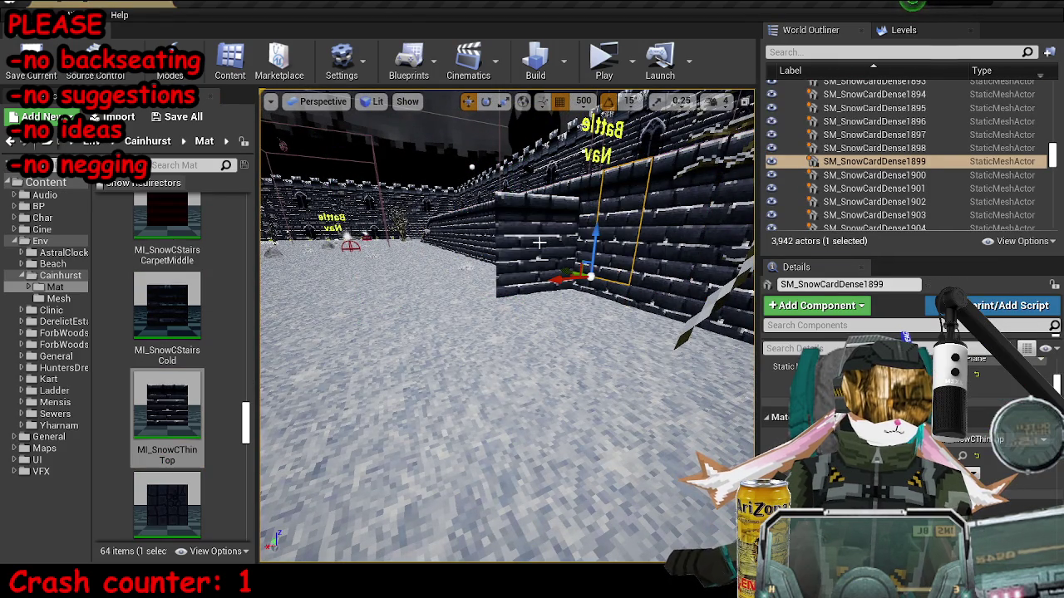
# Tilt the snow card and, at 50 grid snap, duplicate it beside the original.
pyautogui.press('e')
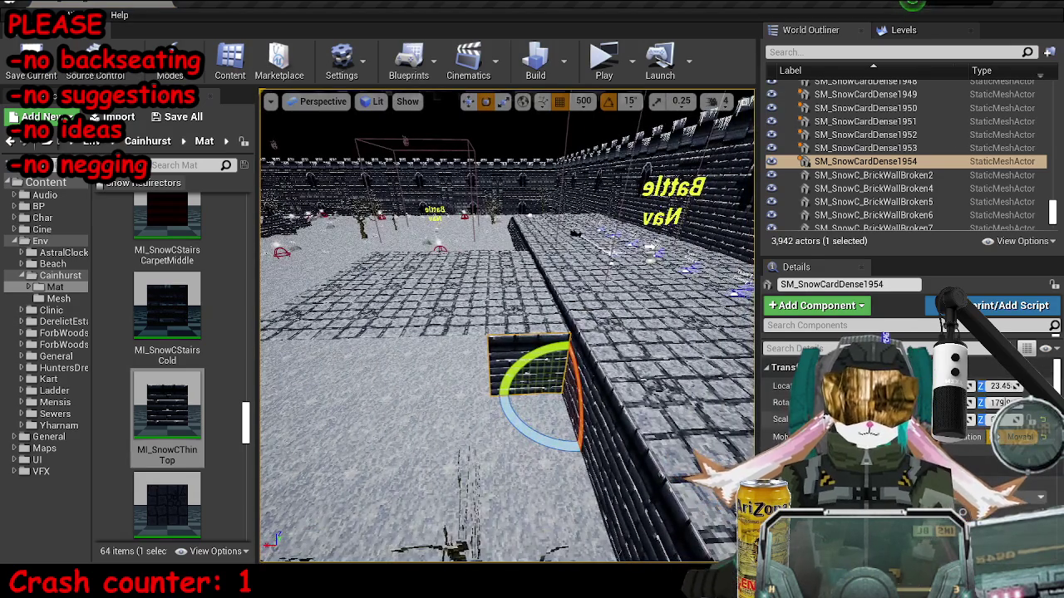
pyautogui.moveTo(536, 353); pyautogui.dragTo(532, 370)
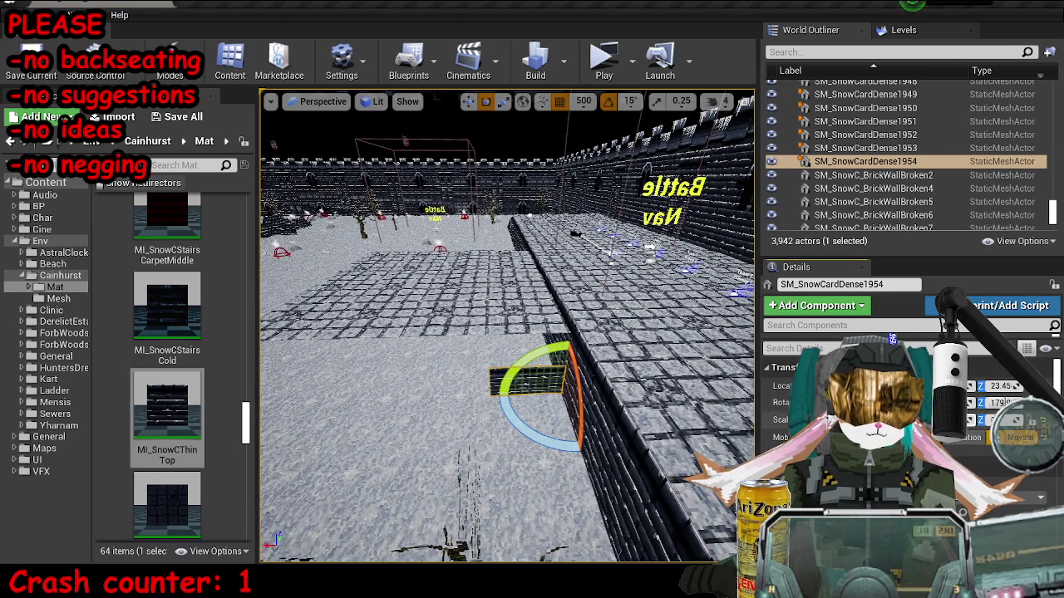
pyautogui.press('r')
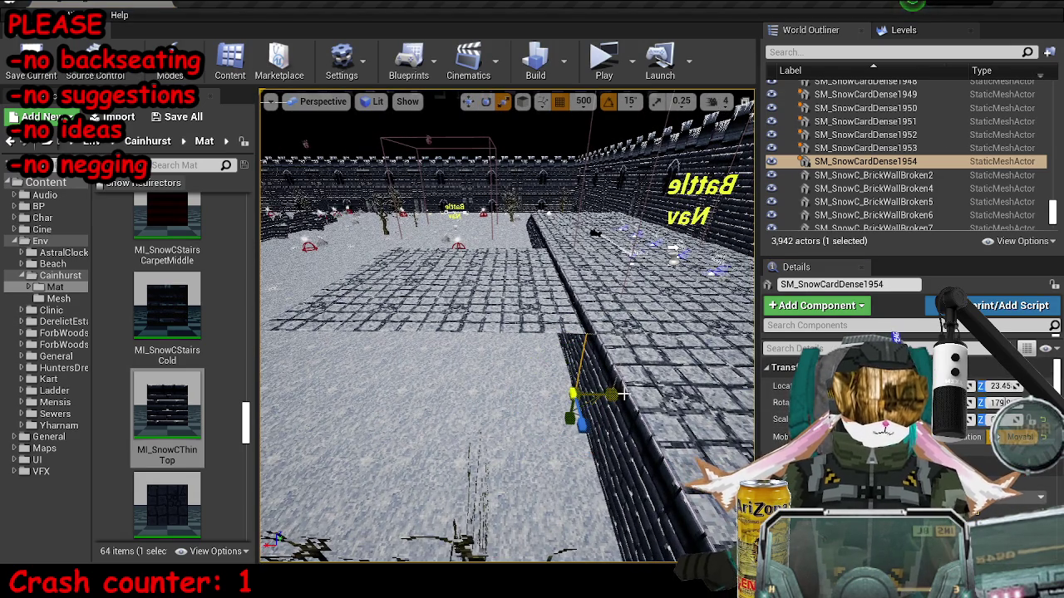
pyautogui.moveTo(611, 420); pyautogui.dragTo(611, 441)
pyautogui.scroll(-2, 507, 332)
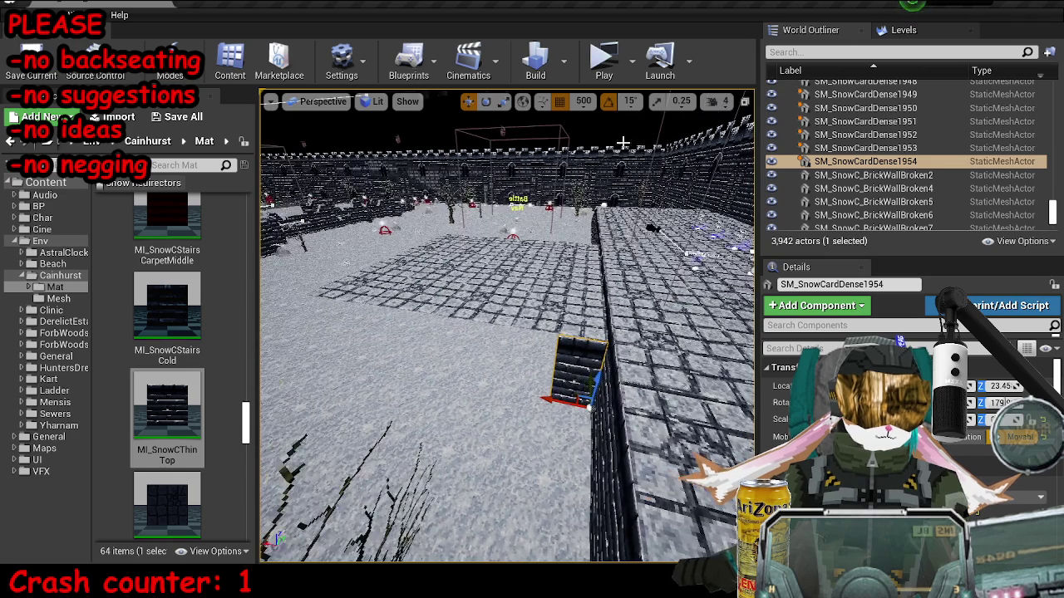
pyautogui.click(585, 101)
pyautogui.click(592, 181)
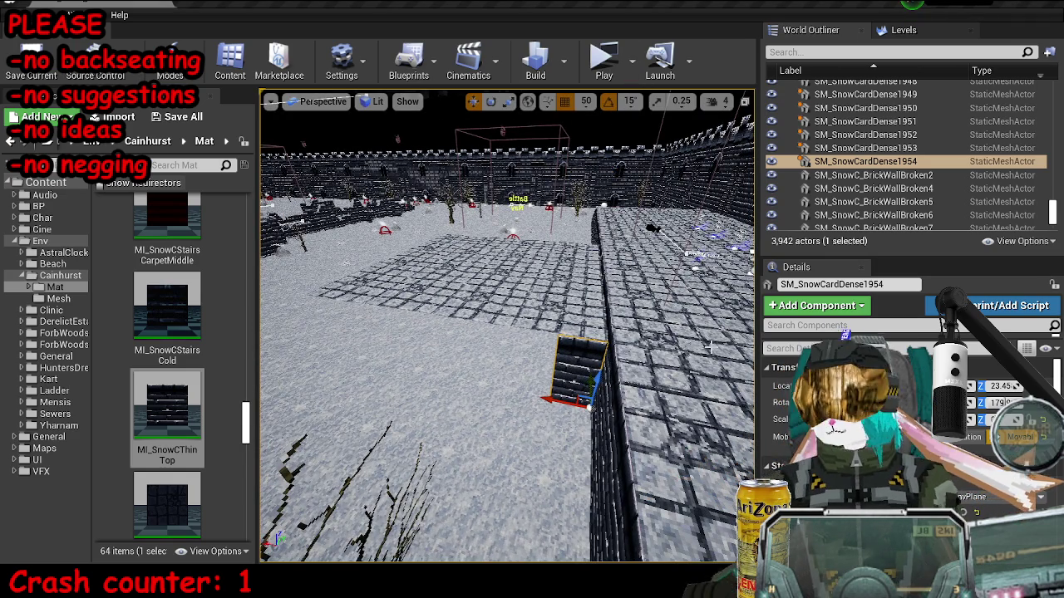
pyautogui.moveTo(504, 390)
pyautogui.mouseDown()
pyautogui.moveTo(540, 397)
pyautogui.moveTo(508, 393)
pyautogui.mouseUp()
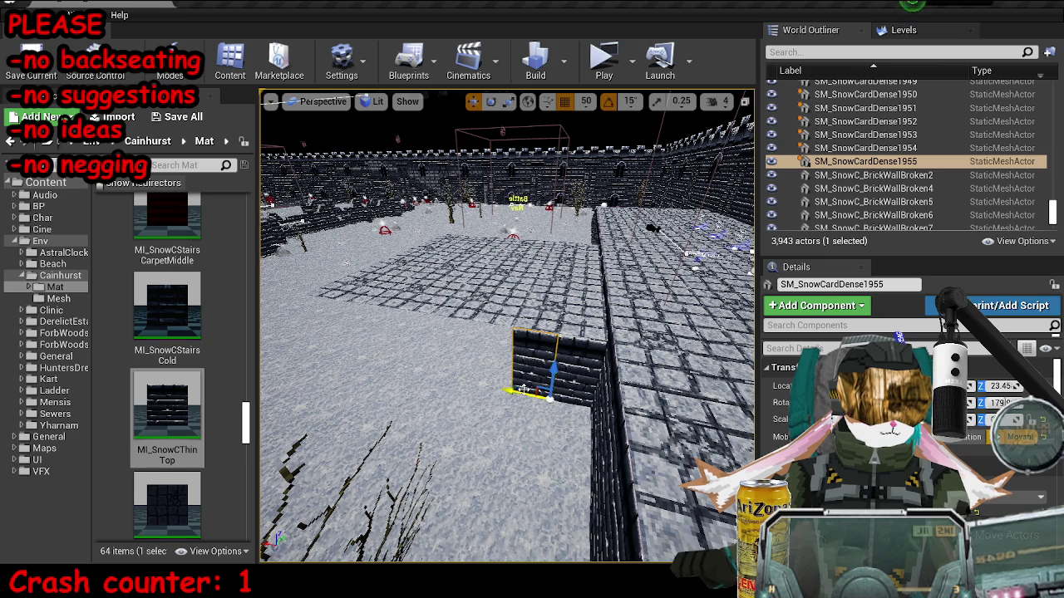
# At 500 snap, copy the wall-card pair twice to the left and turn it 90° edge-on.
pyautogui.keyDown('ctrl'); pyautogui.click(569, 370); pyautogui.keyUp('ctrl')
pyautogui.click(585, 101)
pyautogui.click(594, 210)
pyautogui.moveTo(554, 391); pyautogui.dragTo(353, 359)
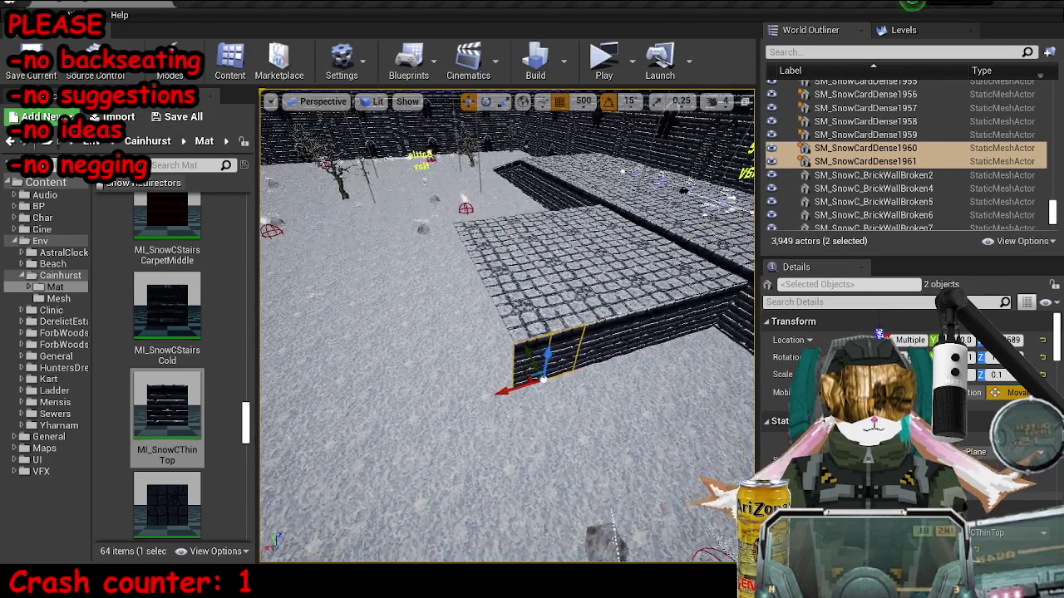
pyautogui.keyDown('alt'); pyautogui.moveTo(515, 389); pyautogui.dragTo(445, 407); pyautogui.keyUp('alt')
pyautogui.press('e')
pyautogui.moveTo(466, 458); pyautogui.dragTo(524, 428)
# Slide the wall pair to the platform corner at 50 snap, then copy it along the edge at 500.
pyautogui.click(590, 106)
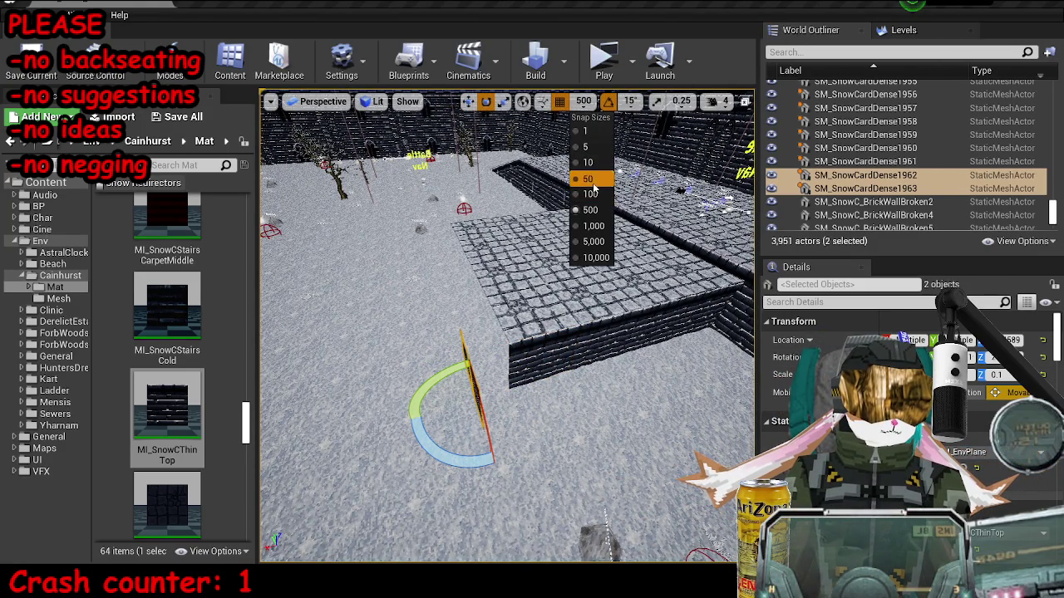
pyautogui.click(588, 180)
pyautogui.press('w')
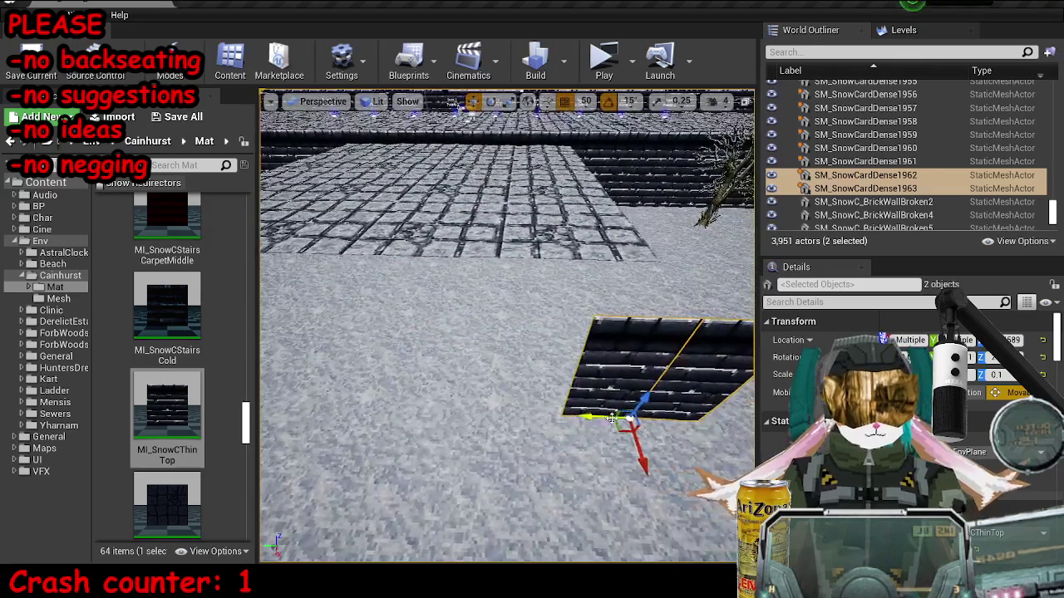
pyautogui.moveTo(609, 418)
pyautogui.mouseDown()
pyautogui.moveTo(562, 363)
pyautogui.moveTo(428, 347)
pyautogui.moveTo(279, 358)
pyautogui.mouseUp()
pyautogui.click(587, 102)
pyautogui.click(589, 206)
pyautogui.moveTo(715, 352)
pyautogui.keyDown('alt'); pyautogui.mouseDown()
pyautogui.moveTo(648, 351)
pyautogui.moveTo(567, 321)
pyautogui.mouseUp(); pyautogui.keyUp('alt')
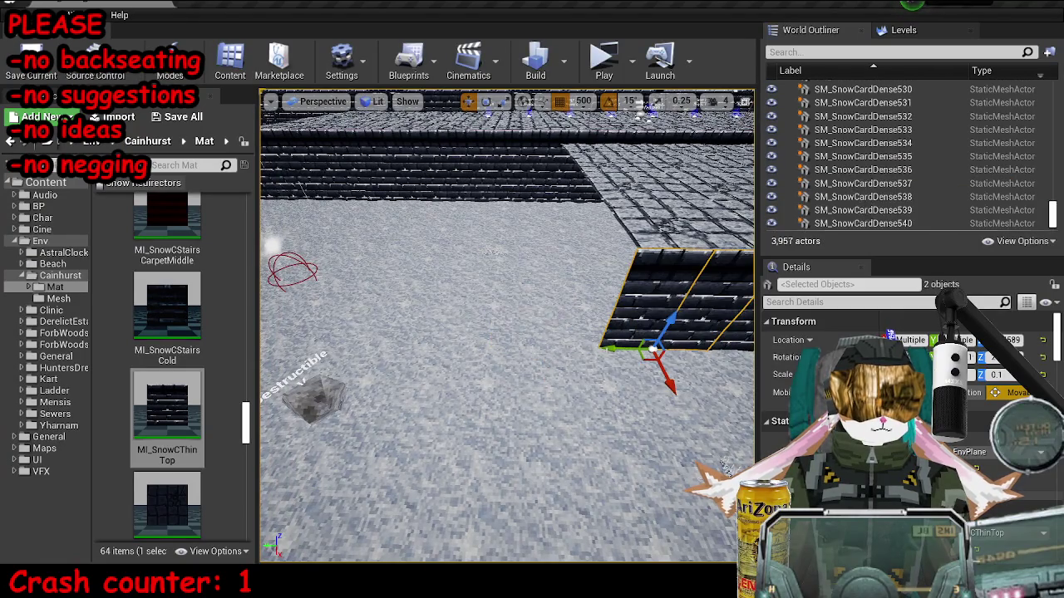
# Rotate the wall pair 90° to close the platform end and extend it with more copies.
pyautogui.press('e')
pyautogui.moveTo(582, 378)
pyautogui.mouseDown()
pyautogui.moveTo(544, 405)
pyautogui.moveTo(526, 387)
pyautogui.mouseUp()
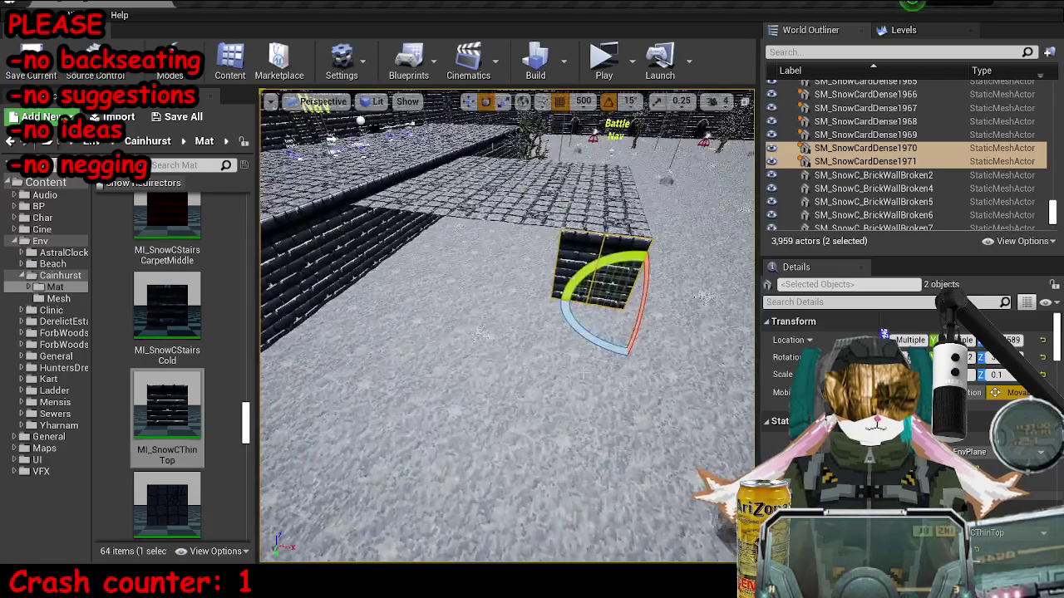
pyautogui.press('w')
pyautogui.keyDown('alt'); pyautogui.moveTo(665, 318); pyautogui.dragTo(432, 278); pyautogui.keyUp('alt')
pyautogui.press('Escape')
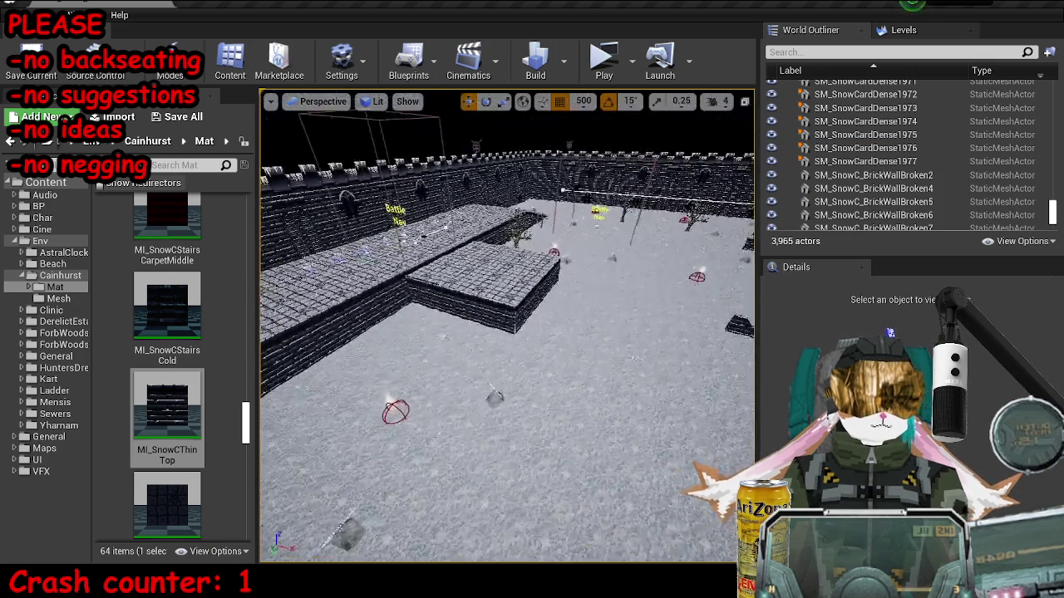
pyautogui.moveTo(507, 333); pyautogui.dragTo(470, 309)
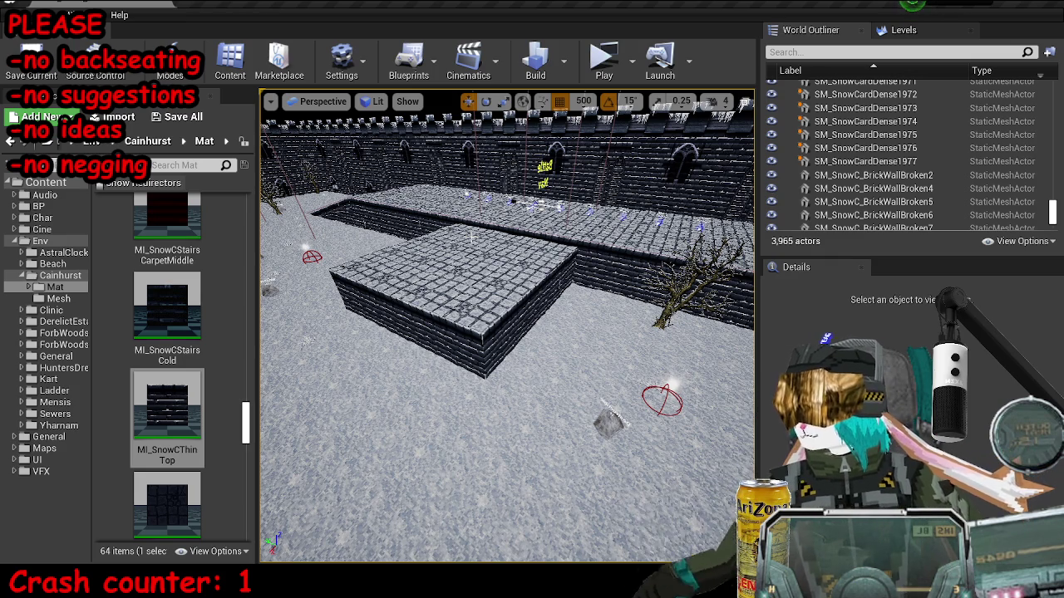
# Select a floor tile on the platform and show the top-level content folder.
pyautogui.scroll(5, 471, 238)
pyautogui.click(431, 270)
pyautogui.press('e')
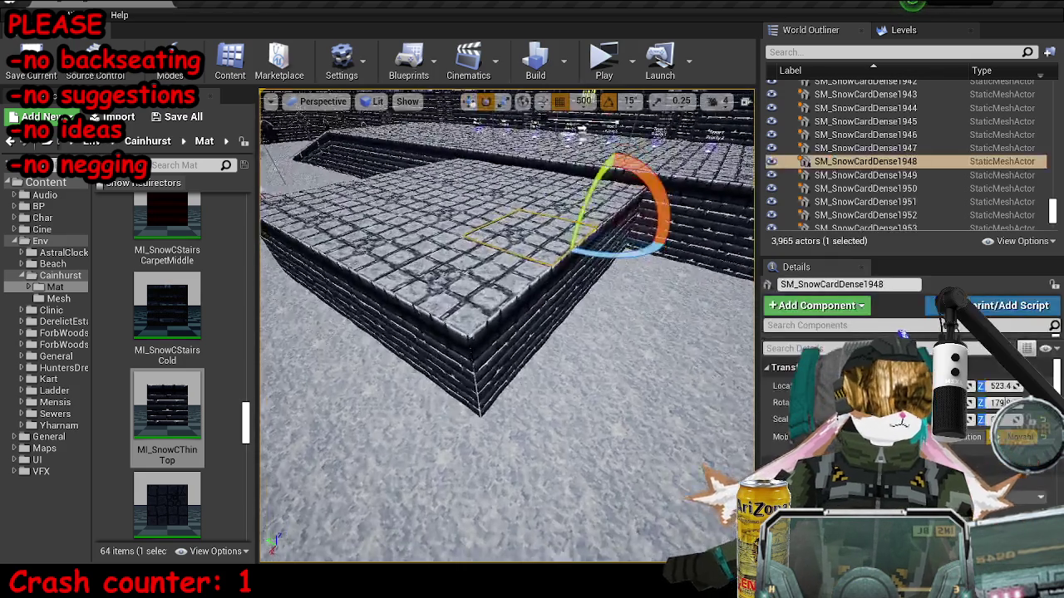
pyautogui.scroll(-5, 432, 270)
pyautogui.rightClick(453, 287)
pyautogui.click(36, 183)
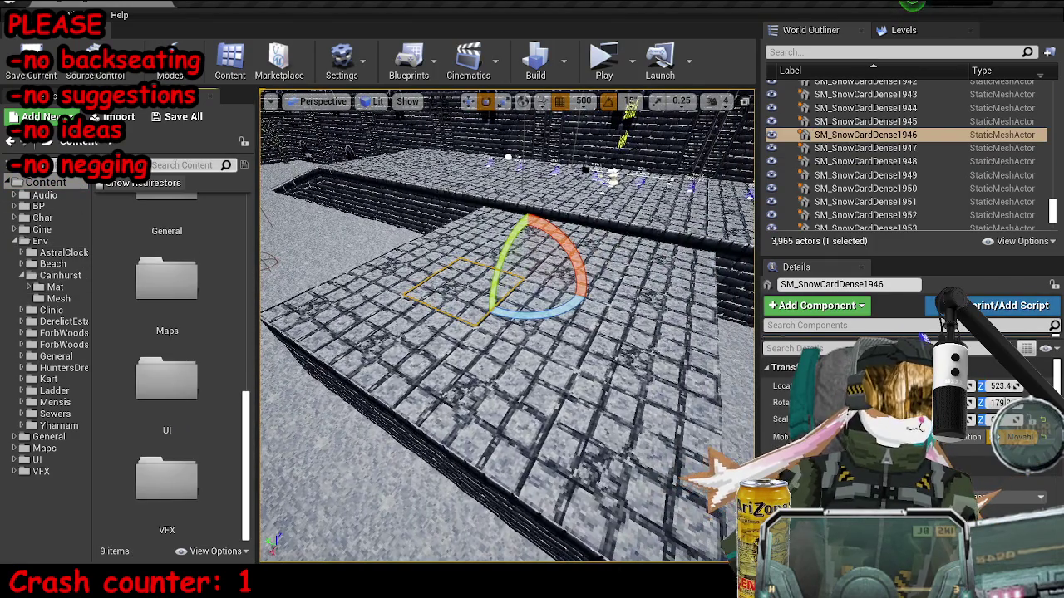
pyautogui.write('goal')
# Place BP_BattleObjectiveGoal on the raised platform and save MP_KartA_SnowC.
pyautogui.scroll(3, 237, 356)
pyautogui.moveTo(166, 232)
pyautogui.mouseDown()
pyautogui.moveTo(532, 257)
pyautogui.moveTo(398, 229)
pyautogui.mouseUp()
pyautogui.press('w')
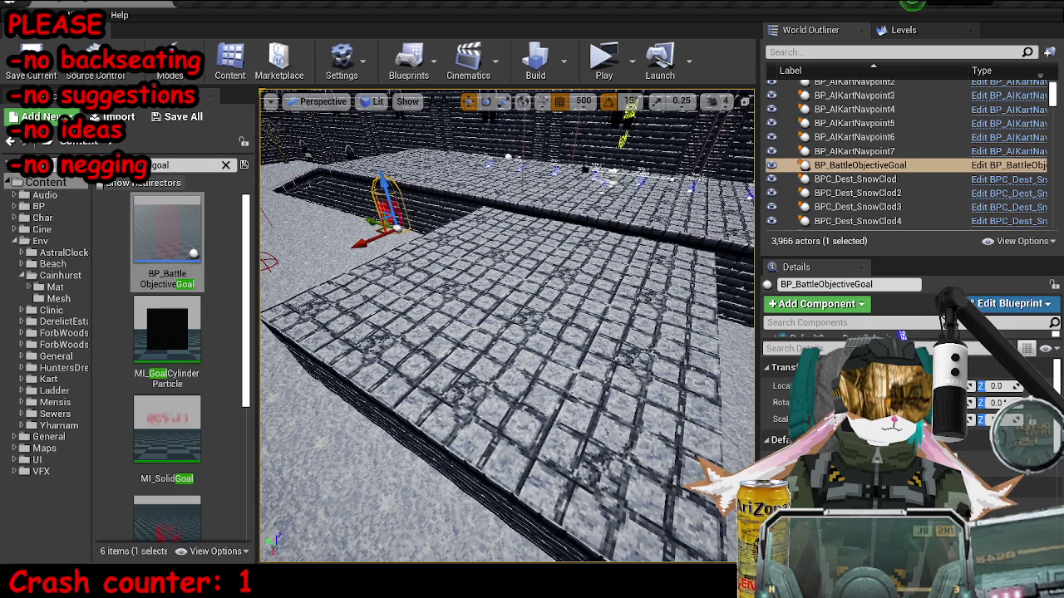
pyautogui.click(462, 291)
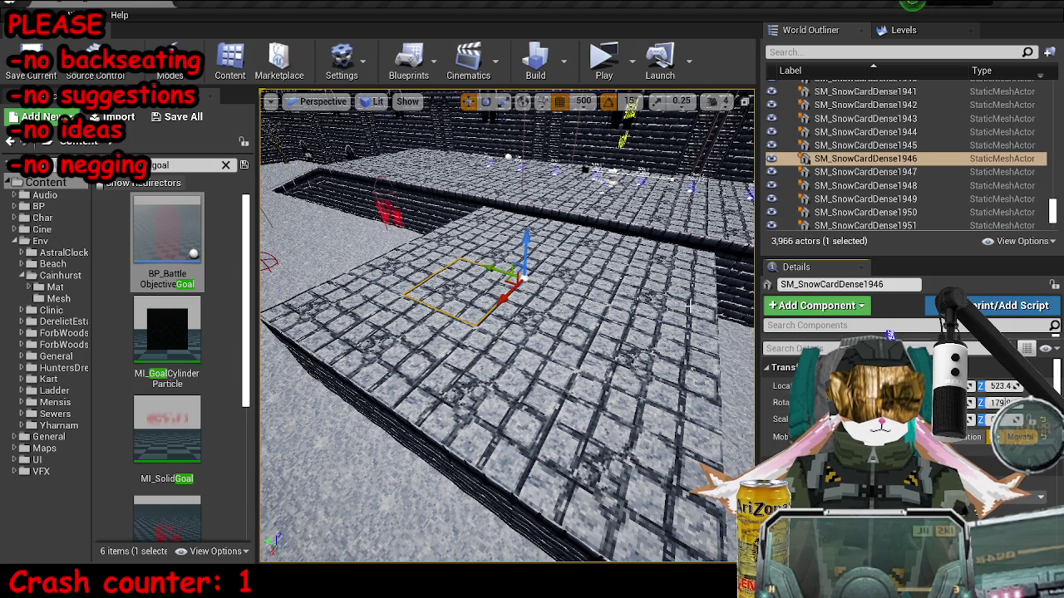
pyautogui.click(386, 212)
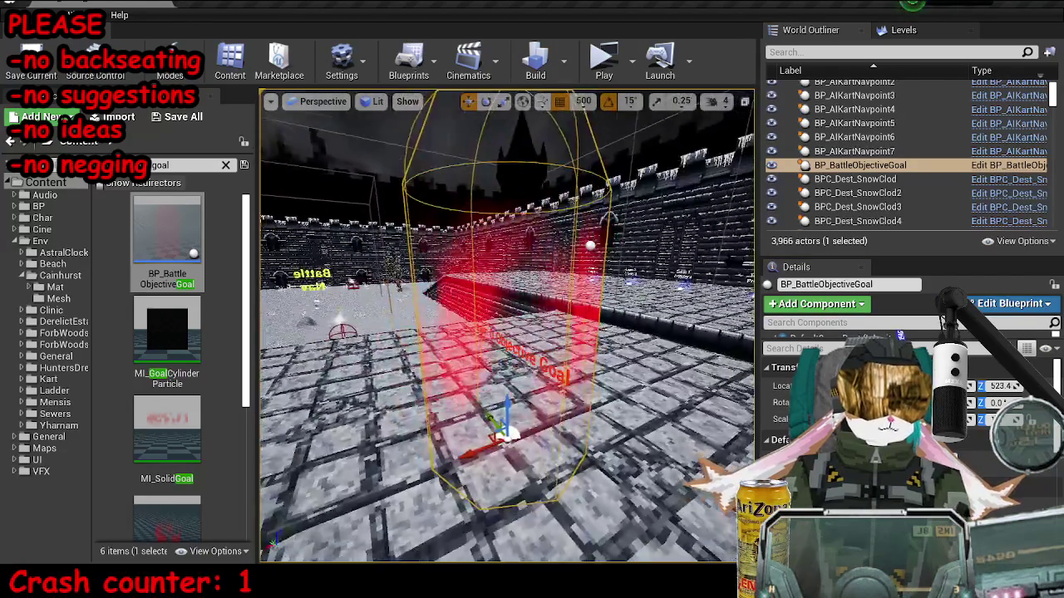
pyautogui.press('Escape')
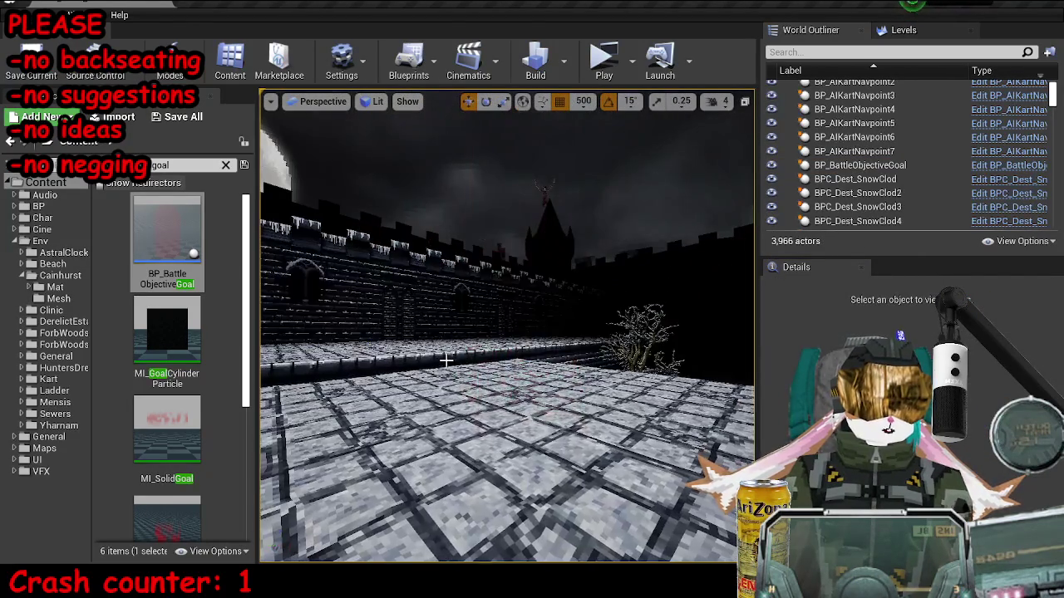
pyautogui.hotkey('ctrl', 's')
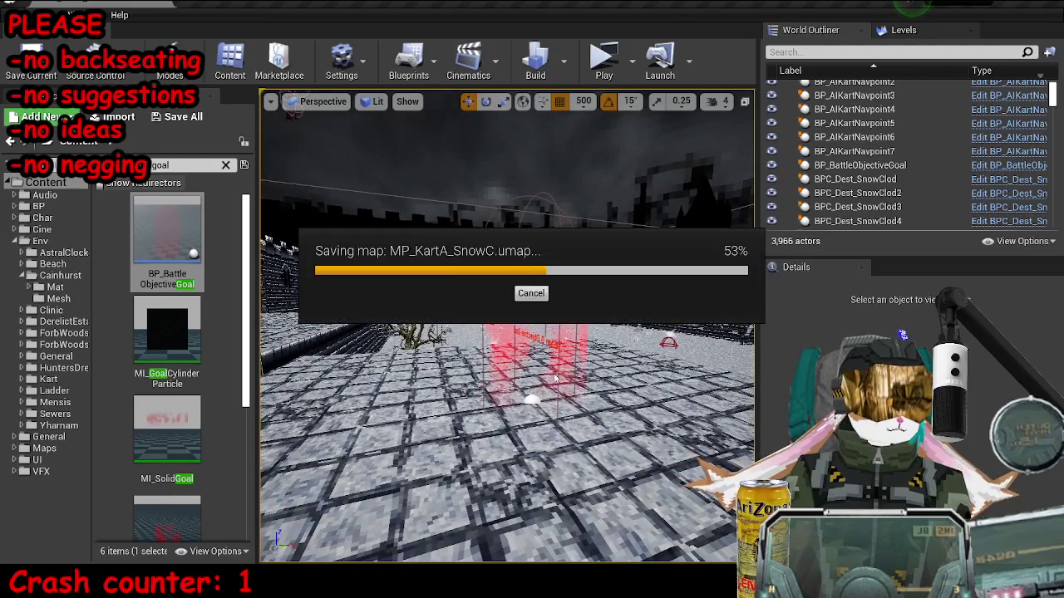
# Check the level in wireframe, then select the blocking volume beside the walkway's battle goal.
pyautogui.hotkey('alt', '2')
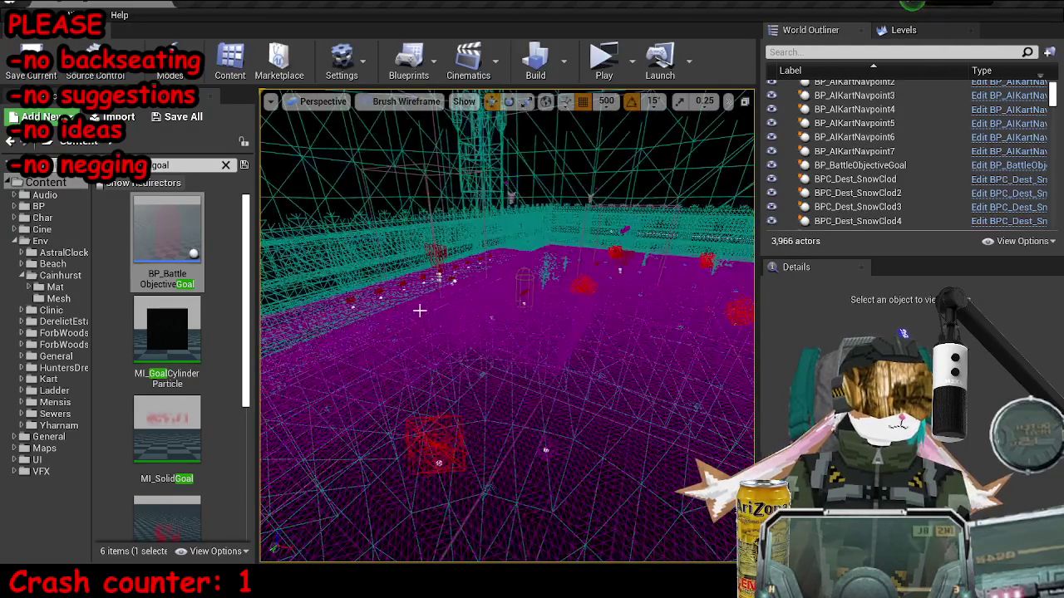
pyautogui.click(421, 319)
pyautogui.hotkey('alt', '4')
pyautogui.moveTo(421, 318)
pyautogui.mouseDown()
pyautogui.moveTo(512, 349)
pyautogui.moveTo(548, 332)
pyautogui.mouseUp()
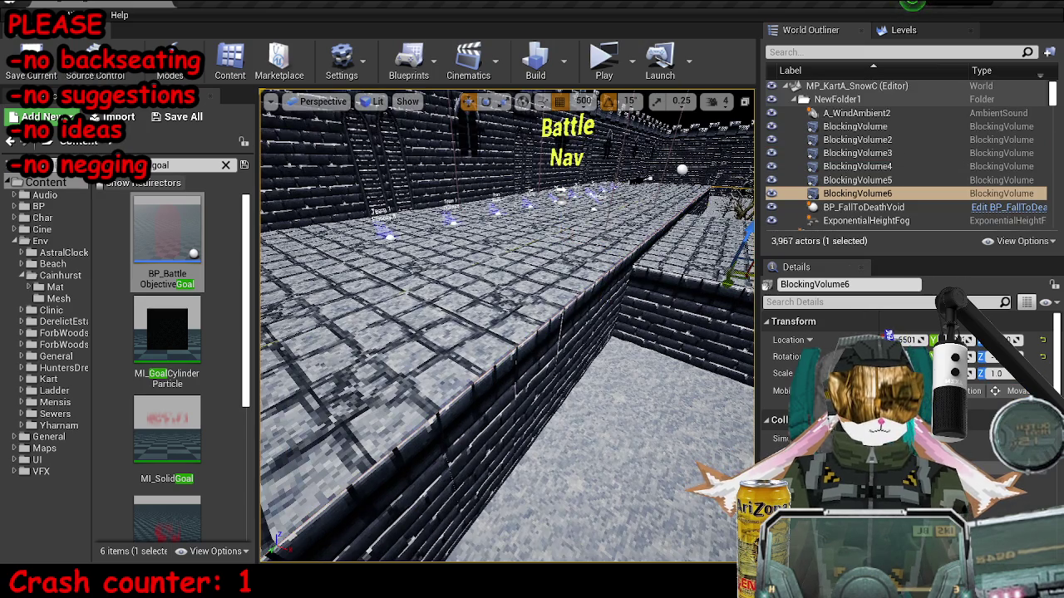
pyautogui.scroll(-5, 888, 336)
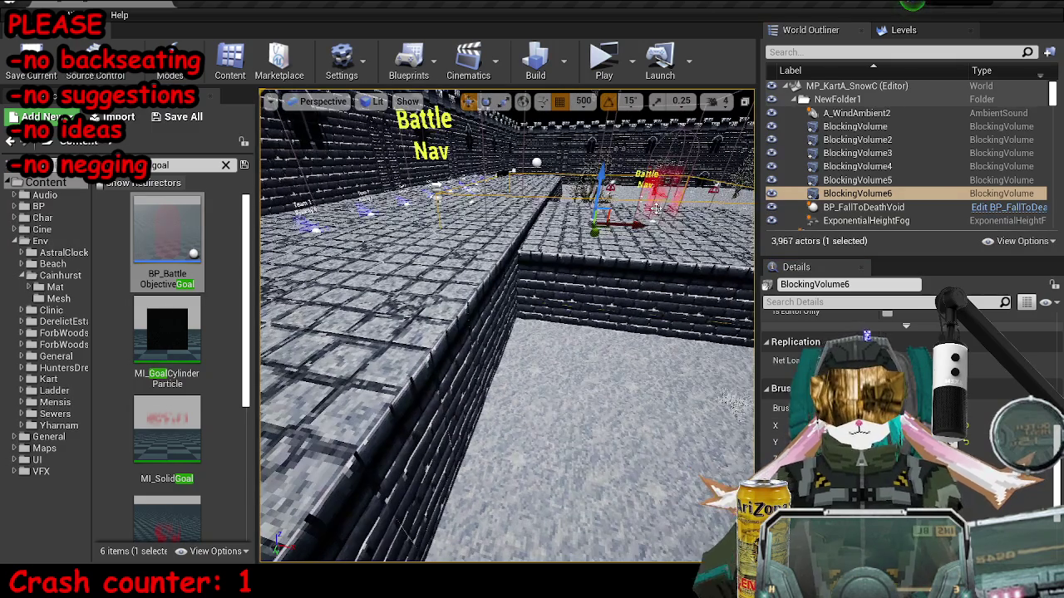
pyautogui.click(664, 187)
pyautogui.scroll(2, 905, 390)
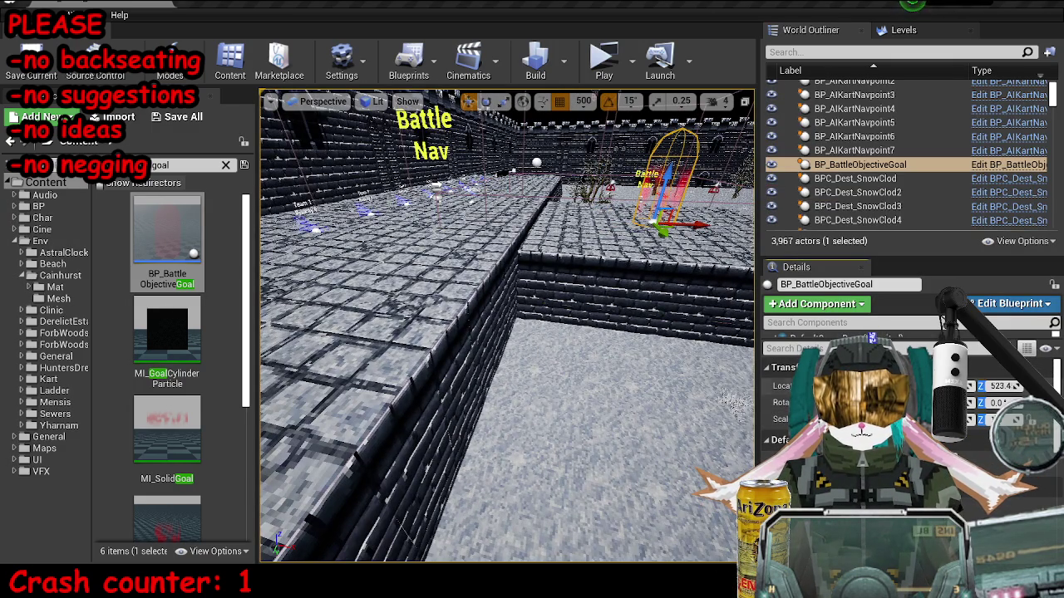
pyautogui.hotkey('ctrl', 'z')
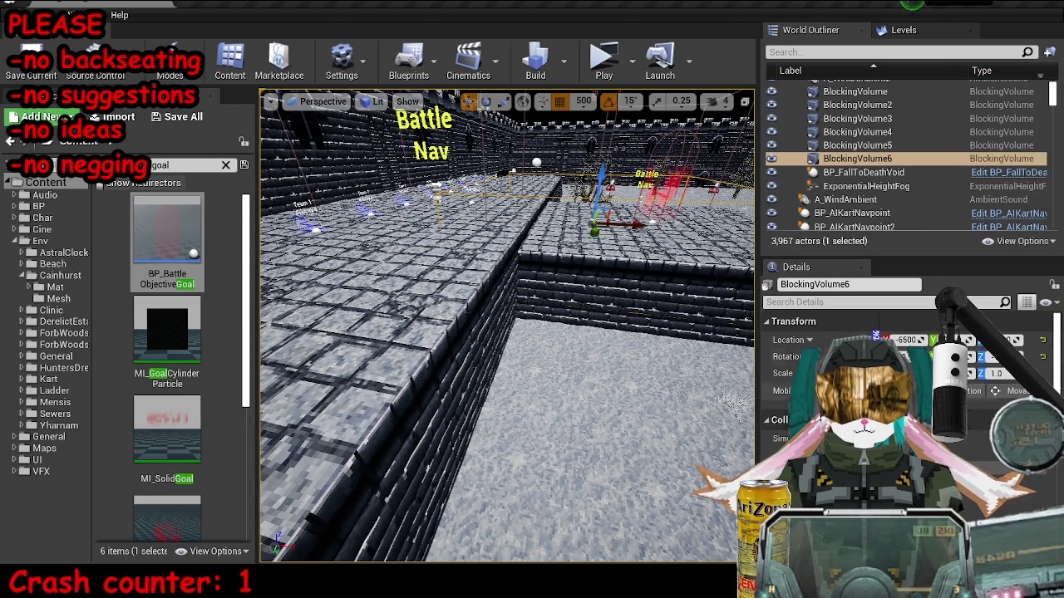
pyautogui.press('d')
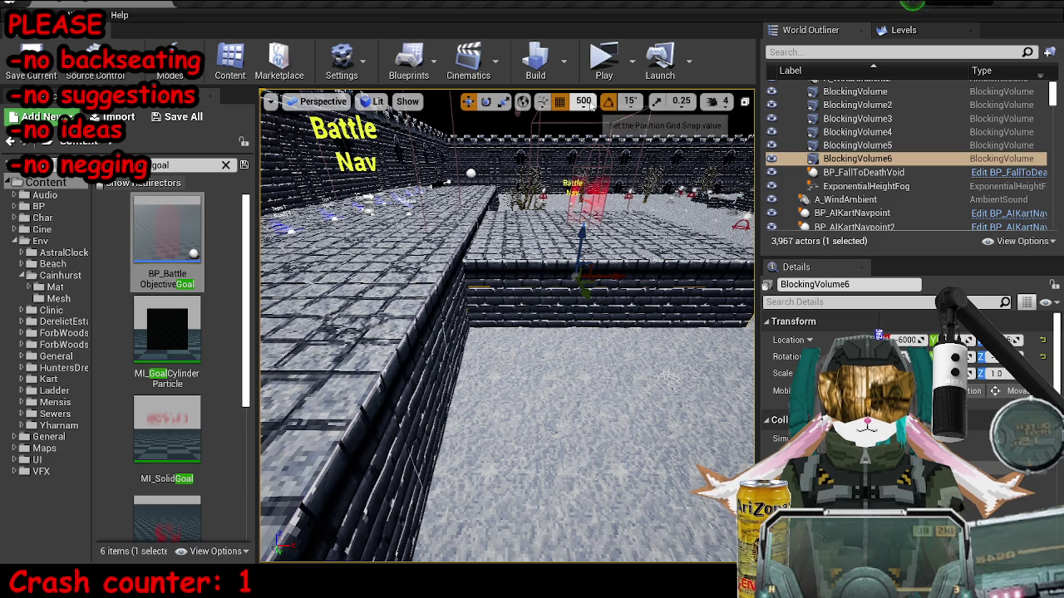
# Set grid snapping to 50 and move BlockingVolume6 up and back to X -6000.
pyautogui.click(584, 100)
pyautogui.click(604, 181)
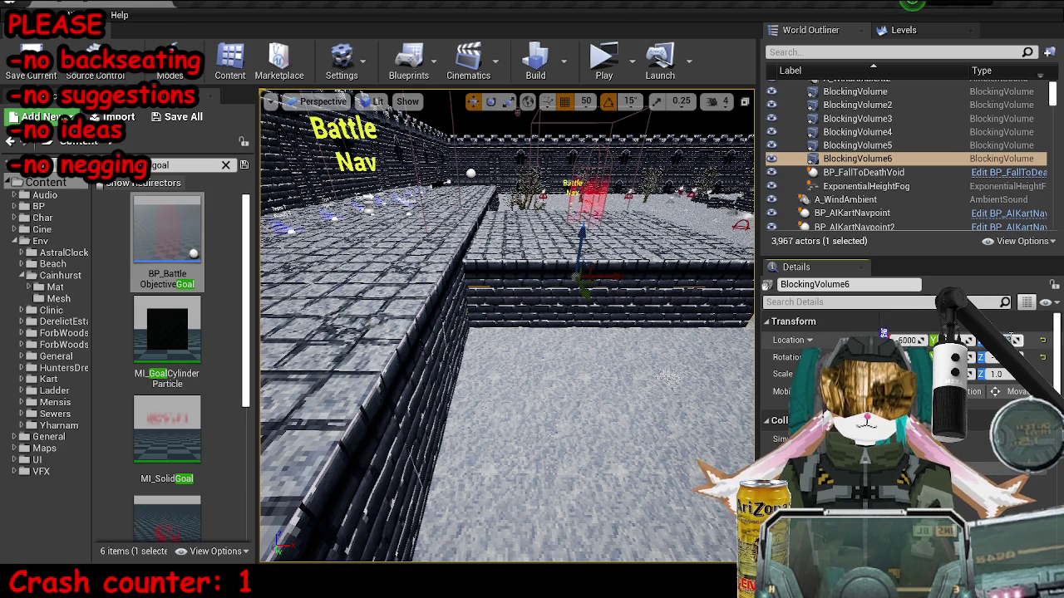
pyautogui.moveTo(582, 241); pyautogui.dragTo(585, 218)
pyautogui.press('Escape')
pyautogui.moveTo(582, 332); pyautogui.dragTo(482, 333)
pyautogui.click(372, 101)
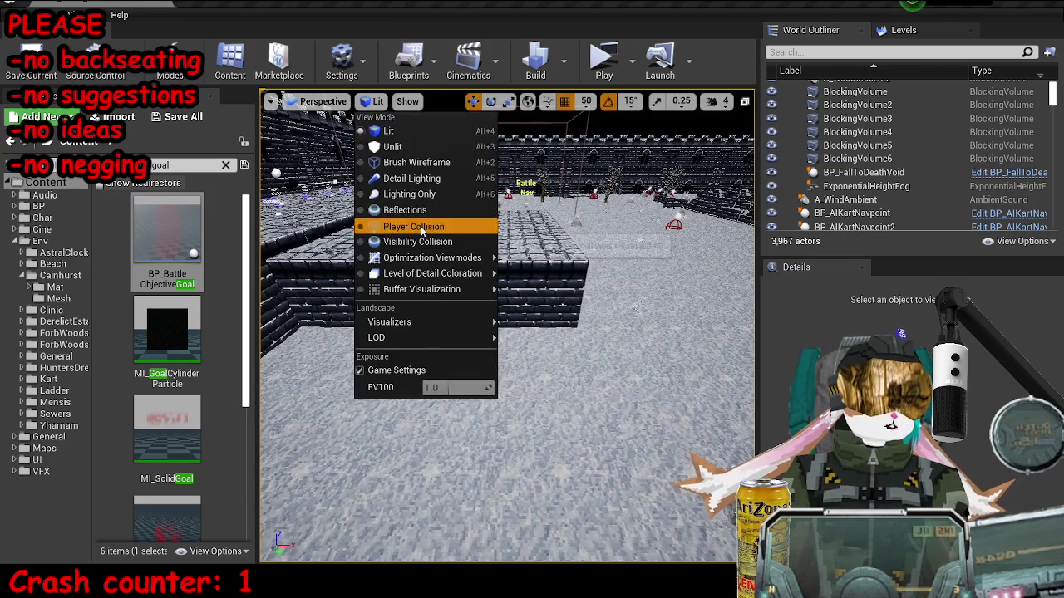
# Check the platform in Player Collision view mode, then return to Lit.
pyautogui.click(421, 227)
pyautogui.hotkey('alt', '4')
pyautogui.moveTo(532, 333); pyautogui.dragTo(532, 398)
# Select the battle goal together with all the platform's floor tiles.
pyautogui.click(550, 365)
pyautogui.moveTo(532, 332); pyautogui.dragTo(499, 333)
pyautogui.click(498, 374)
pyautogui.moveTo(498, 374); pyautogui.dragTo(524, 332)
pyautogui.keyDown('ctrl'); pyautogui.click(523, 333); pyautogui.keyUp('ctrl')
pyautogui.keyDown('ctrl'); pyautogui.click(515, 349); pyautogui.keyUp('ctrl')
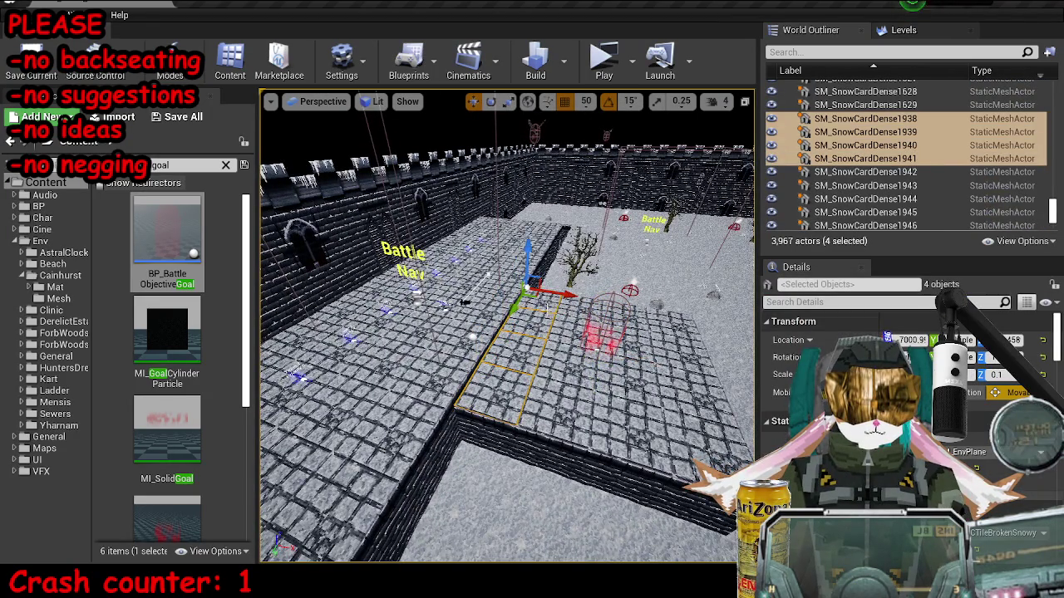
pyautogui.keyDown('ctrl'); pyautogui.click(574, 316); pyautogui.keyUp('ctrl')
pyautogui.keyDown('ctrl'); pyautogui.click(541, 349); pyautogui.keyUp('ctrl')
pyautogui.keyDown('ctrl'); pyautogui.click(582, 365); pyautogui.keyUp('ctrl')
pyautogui.keyDown('ctrl'); pyautogui.click(632, 341); pyautogui.keyUp('ctrl')
pyautogui.keyDown('ctrl'); pyautogui.click(626, 387); pyautogui.keyUp('ctrl')
pyautogui.keyDown('ctrl'); pyautogui.click(690, 383); pyautogui.keyUp('ctrl')
pyautogui.keyDown('ctrl'); pyautogui.click(706, 416); pyautogui.keyUp('ctrl')
pyautogui.keyDown('ctrl'); pyautogui.click(665, 332); pyautogui.keyUp('ctrl')
pyautogui.keyDown('ctrl'); pyautogui.click(661, 357); pyautogui.keyUp('ctrl')
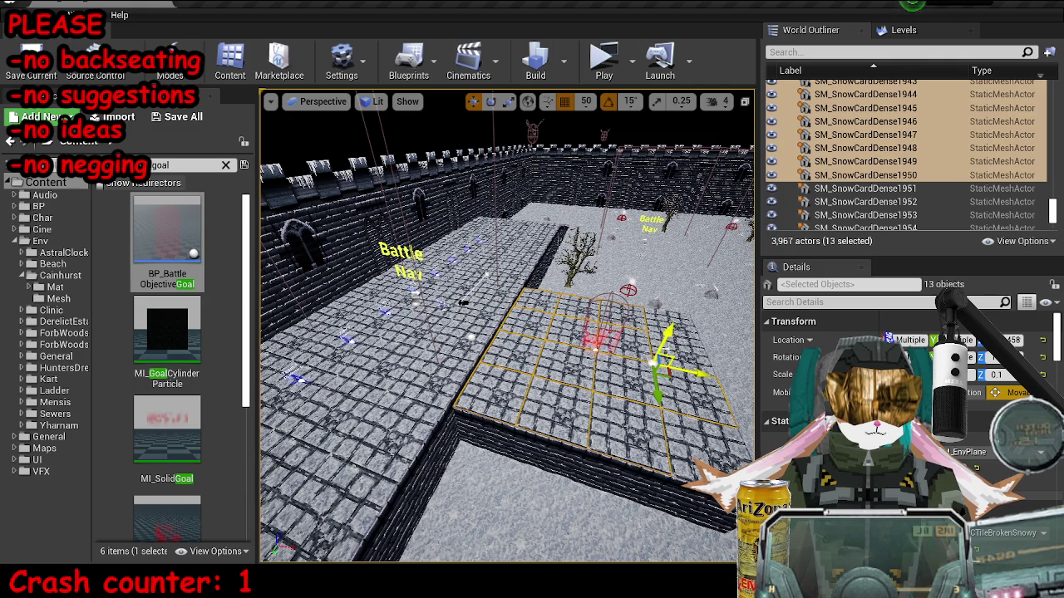
pyautogui.keyDown('ctrl'); pyautogui.click(516, 275); pyautogui.keyUp('ctrl')
pyautogui.keyDown('ctrl'); pyautogui.click(573, 266); pyautogui.keyUp('ctrl')
pyautogui.keyDown('ctrl'); pyautogui.click(615, 274); pyautogui.keyUp('ctrl')
# Add the wall segments along the first two platform sides to the selection.
pyautogui.moveTo(615, 274); pyautogui.dragTo(456, 340)
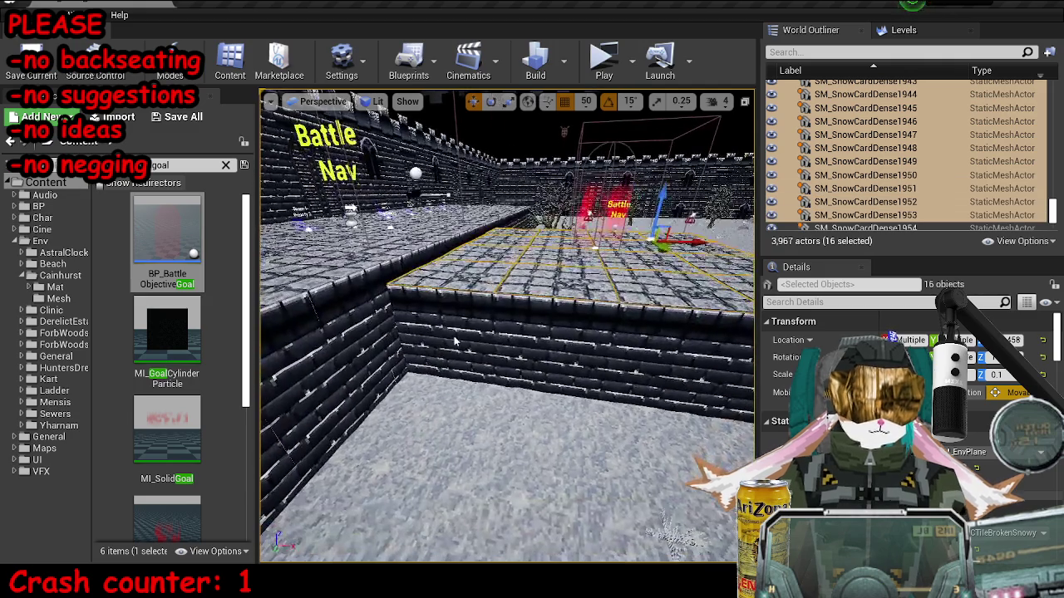
pyautogui.keyDown('ctrl'); pyautogui.click(466, 345); pyautogui.keyUp('ctrl')
pyautogui.keyDown('ctrl'); pyautogui.click(524, 349); pyautogui.keyUp('ctrl')
pyautogui.keyDown('ctrl'); pyautogui.click(582, 349); pyautogui.keyUp('ctrl')
pyautogui.keyDown('ctrl'); pyautogui.click(416, 340); pyautogui.keyUp('ctrl')
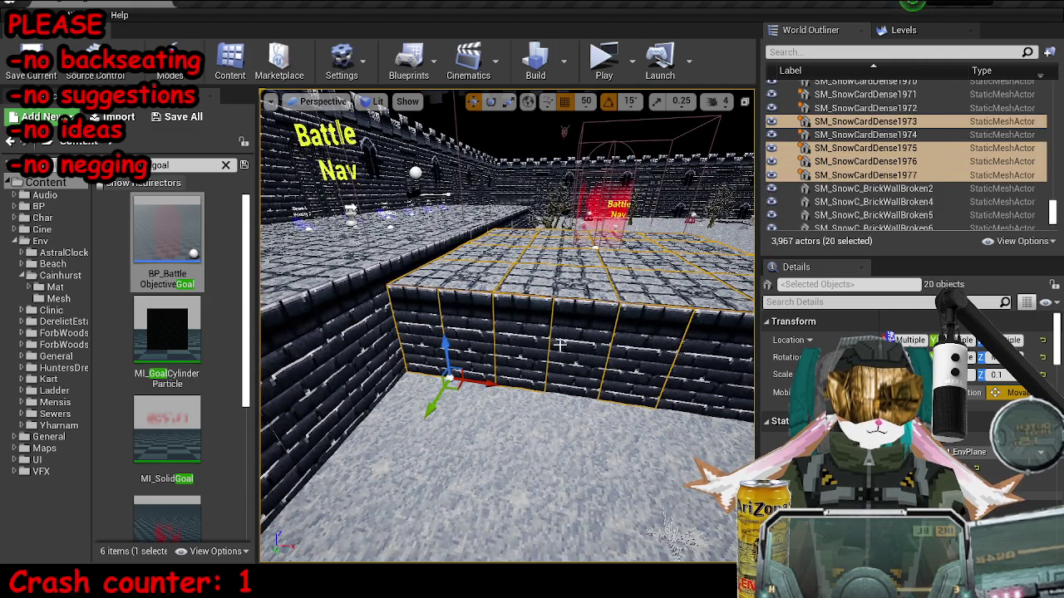
pyautogui.keyDown('ctrl'); pyautogui.click(640, 358); pyautogui.keyUp('ctrl')
pyautogui.keyDown('ctrl'); pyautogui.click(516, 341); pyautogui.keyUp('ctrl')
pyautogui.moveTo(516, 341)
pyautogui.mouseDown()
pyautogui.moveTo(268, 509)
pyautogui.moveTo(416, 390)
pyautogui.mouseUp()
pyautogui.keyDown('ctrl'); pyautogui.click(358, 374); pyautogui.keyUp('ctrl')
pyautogui.keyDown('ctrl'); pyautogui.click(407, 378); pyautogui.keyUp('ctrl')
pyautogui.keyDown('ctrl'); pyautogui.click(453, 378); pyautogui.keyUp('ctrl')
pyautogui.keyDown('ctrl'); pyautogui.click(507, 378); pyautogui.keyUp('ctrl')
pyautogui.keyDown('ctrl'); pyautogui.click(582, 374); pyautogui.keyUp('ctrl')
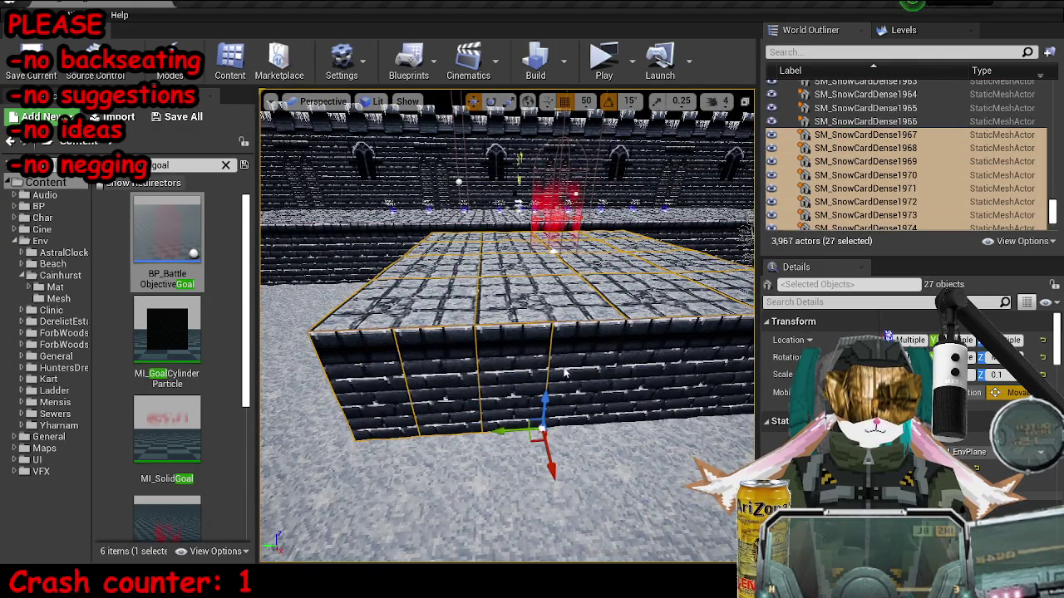
pyautogui.keyDown('ctrl'); pyautogui.click(620, 370); pyautogui.keyUp('ctrl')
pyautogui.keyDown('ctrl'); pyautogui.click(655, 362); pyautogui.keyUp('ctrl')
# Add the remaining wall segments and the battle goal, completing the 41-object selection.
pyautogui.moveTo(497, 373); pyautogui.dragTo(307, 383)
pyautogui.keyDown('ctrl'); pyautogui.click(299, 366); pyautogui.keyUp('ctrl')
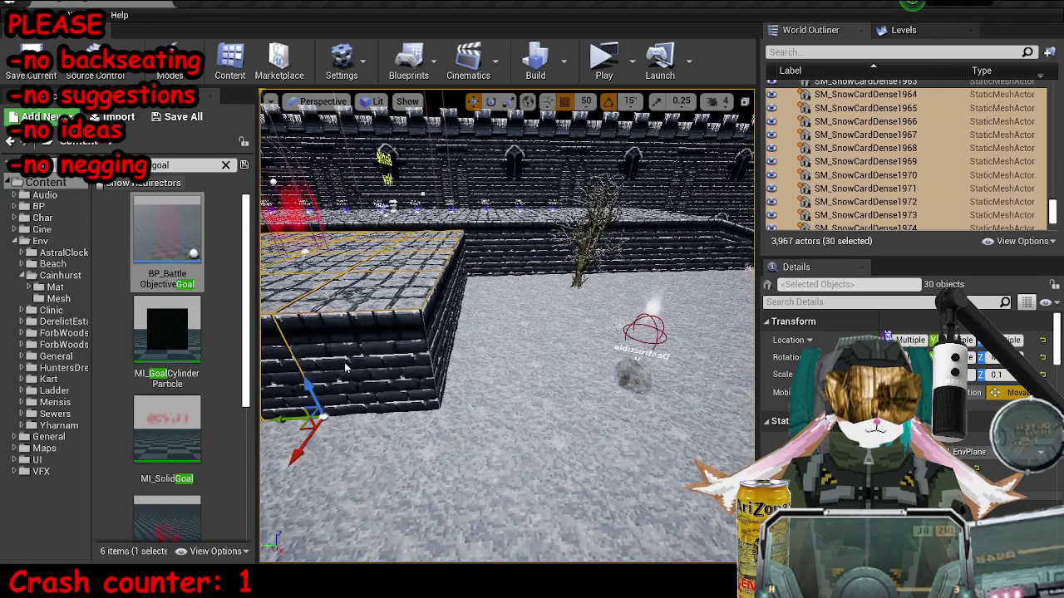
pyautogui.keyDown('ctrl'); pyautogui.click(357, 357); pyautogui.keyUp('ctrl')
pyautogui.keyDown('ctrl'); pyautogui.click(413, 353); pyautogui.keyUp('ctrl')
pyautogui.moveTo(432, 343)
pyautogui.mouseDown()
pyautogui.moveTo(483, 366)
pyautogui.moveTo(465, 365)
pyautogui.mouseUp()
pyautogui.keyDown('ctrl'); pyautogui.click(374, 365); pyautogui.keyUp('ctrl')
pyautogui.keyDown('ctrl'); pyautogui.click(432, 370); pyautogui.keyUp('ctrl')
pyautogui.keyDown('ctrl'); pyautogui.click(488, 370); pyautogui.keyUp('ctrl')
pyautogui.keyDown('ctrl'); pyautogui.click(482, 370); pyautogui.keyUp('ctrl')
pyautogui.keyDown('ctrl'); pyautogui.click(549, 366); pyautogui.keyUp('ctrl')
pyautogui.keyDown('ctrl'); pyautogui.click(607, 362); pyautogui.keyUp('ctrl')
pyautogui.keyDown('ctrl'); pyautogui.click(657, 357); pyautogui.keyUp('ctrl')
pyautogui.keyDown('ctrl'); pyautogui.click(416, 374); pyautogui.keyUp('ctrl')
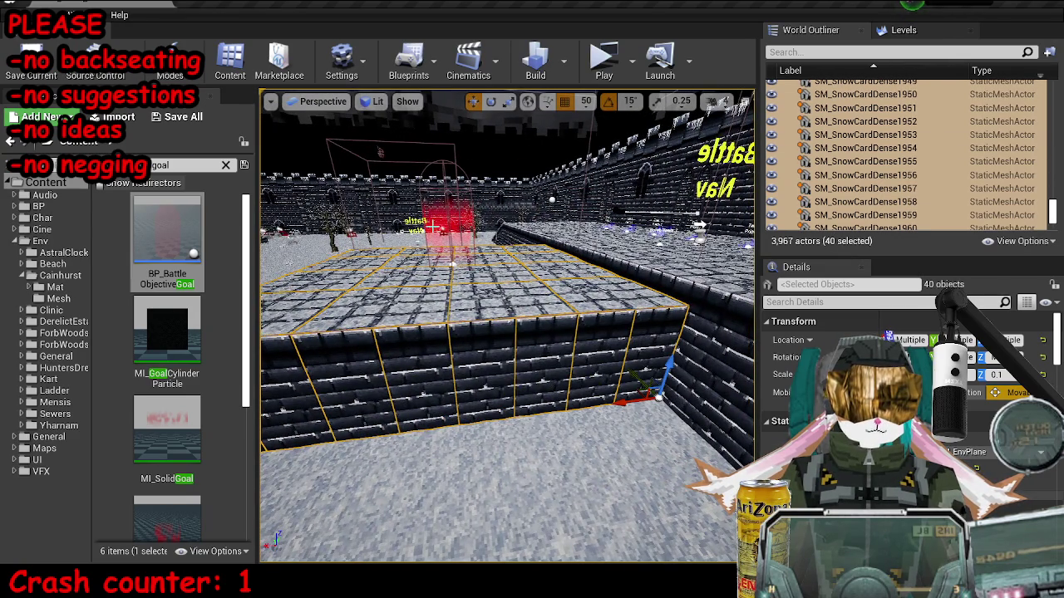
pyautogui.keyDown('ctrl'); pyautogui.click(443, 230); pyautogui.keyUp('ctrl')
pyautogui.scroll(-5, 443, 230)
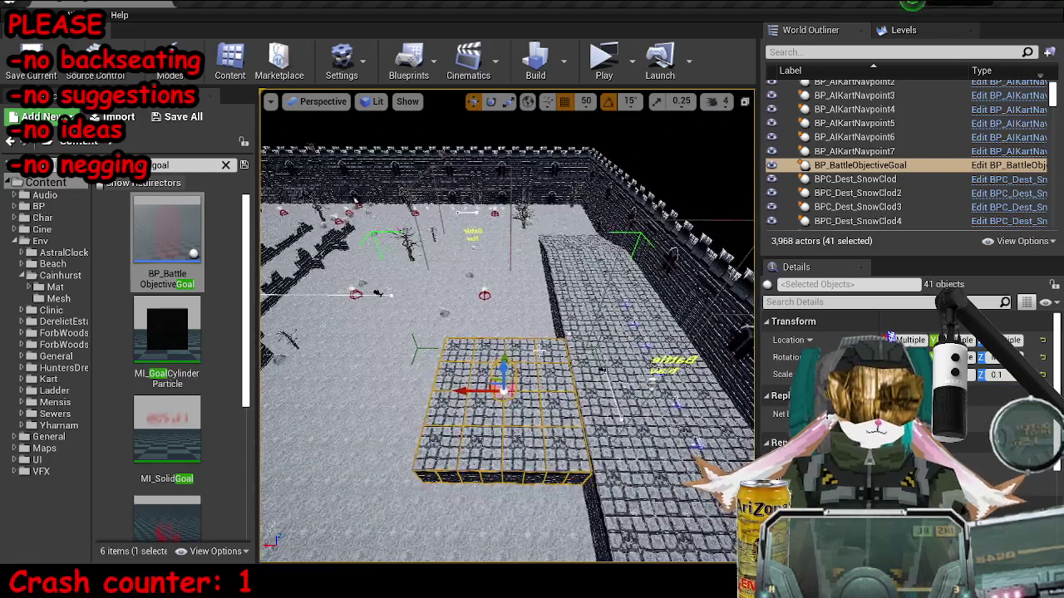
# Duplicate the selected platform and battle goal, then frame the copy in view.
pyautogui.hotkey('ctrl', 'w')
pyautogui.press('e')
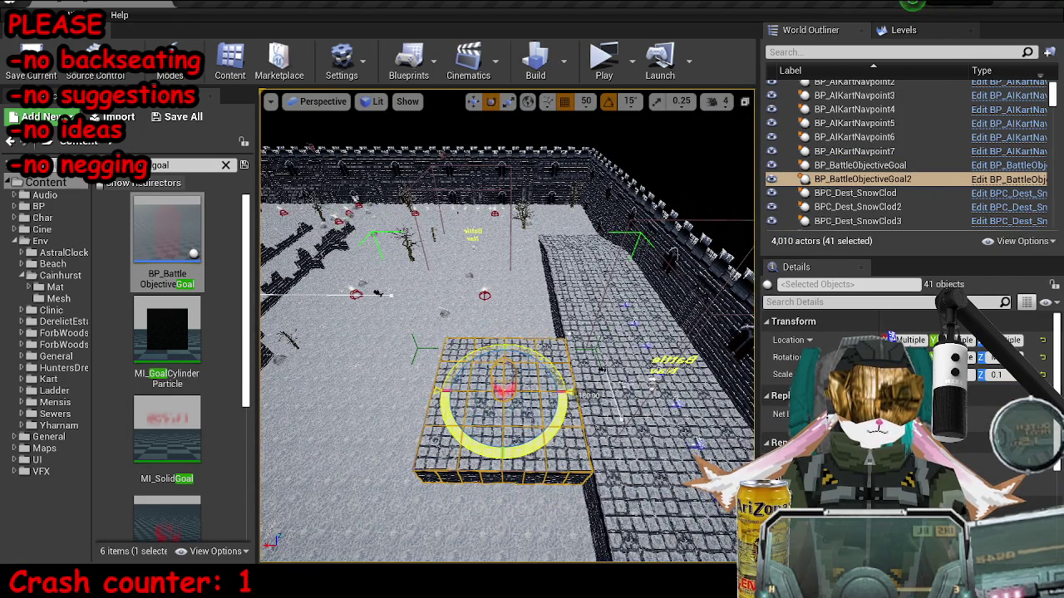
pyautogui.press('w')
pyautogui.press('f')
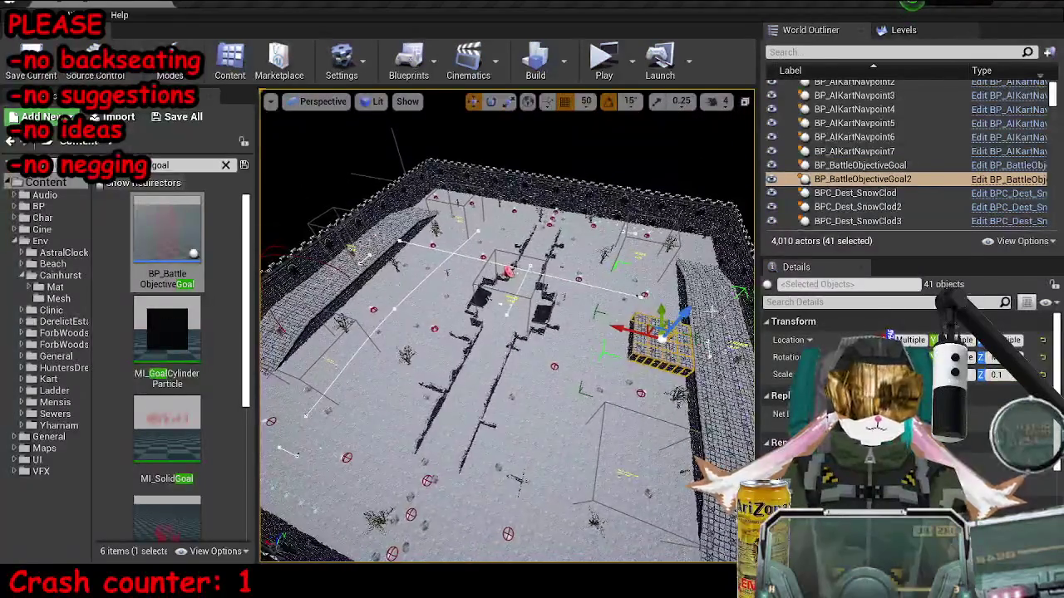
pyautogui.press('f')
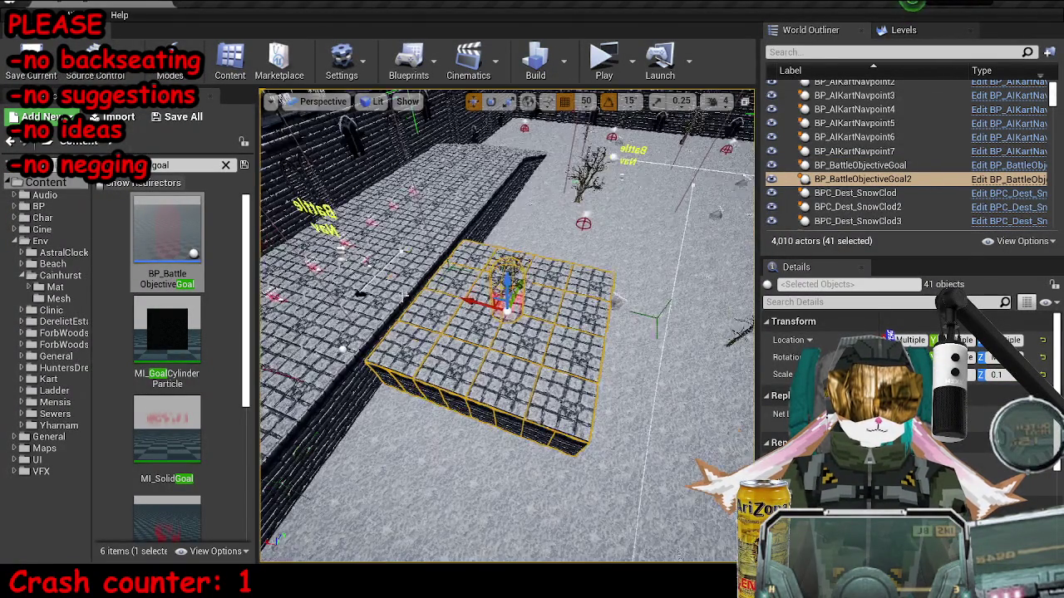
pyautogui.scroll(3, 507, 324)
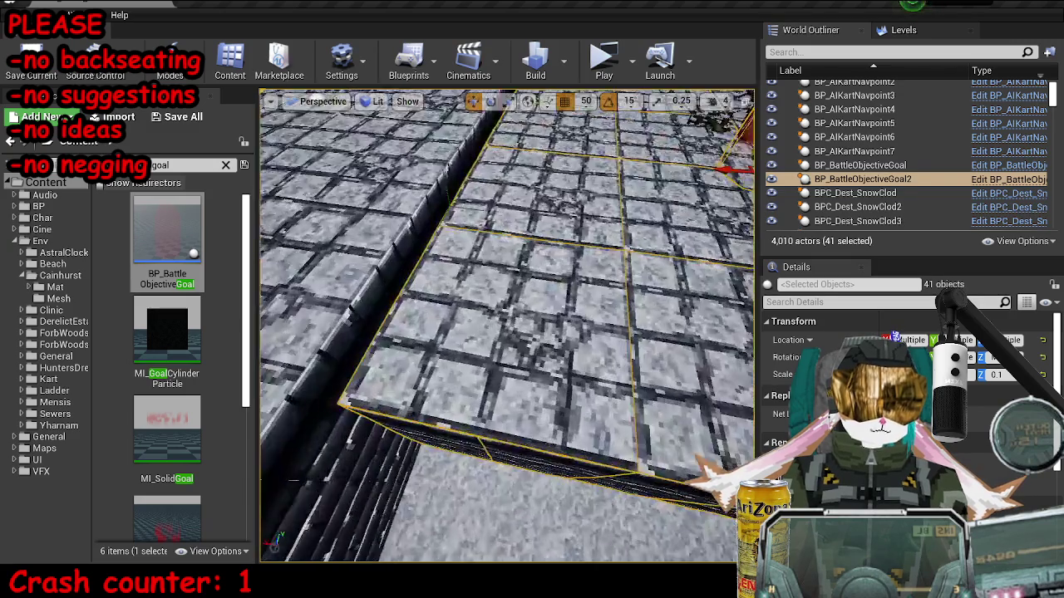
# Step through BP_BattleObjectiveGoal2, the copied platform pieces and the original goal.
pyautogui.hotkey('ctrl', 'z')
pyautogui.hotkey('ctrl', 'z')
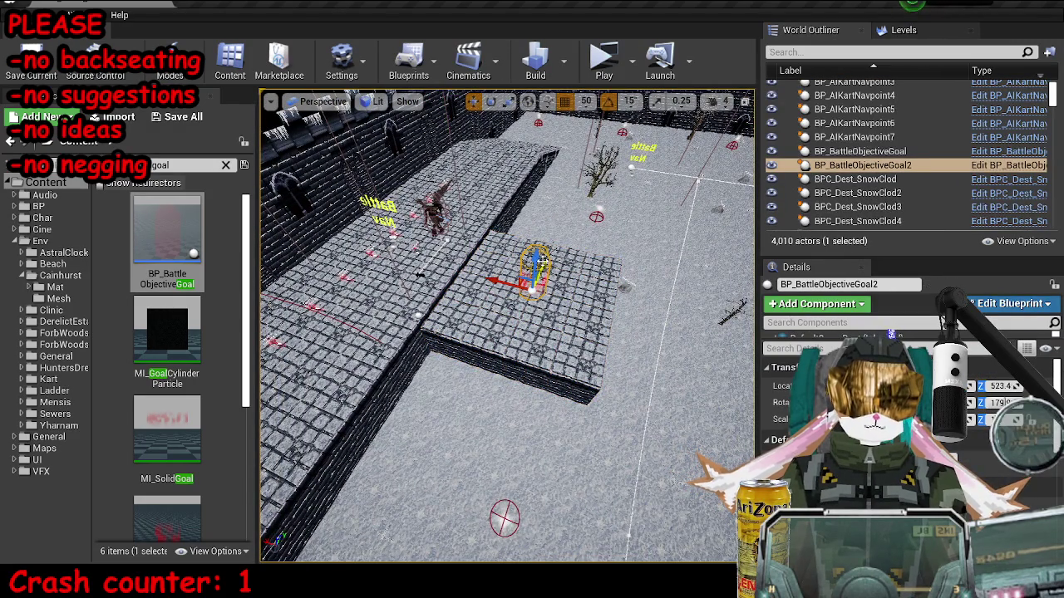
pyautogui.hotkey('ctrl', 'z')
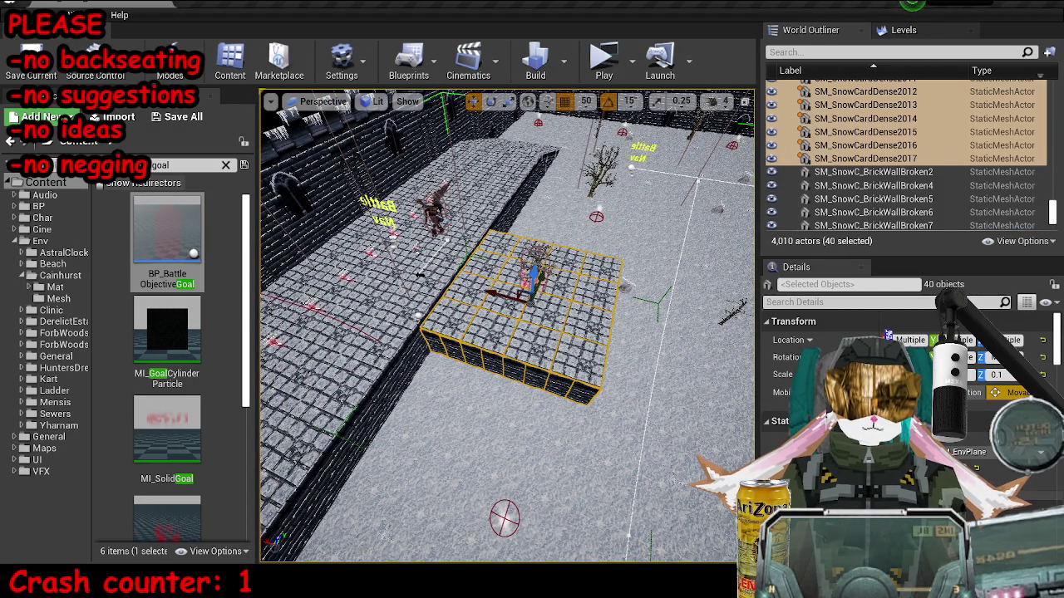
pyautogui.hotkey('ctrl', 'z')
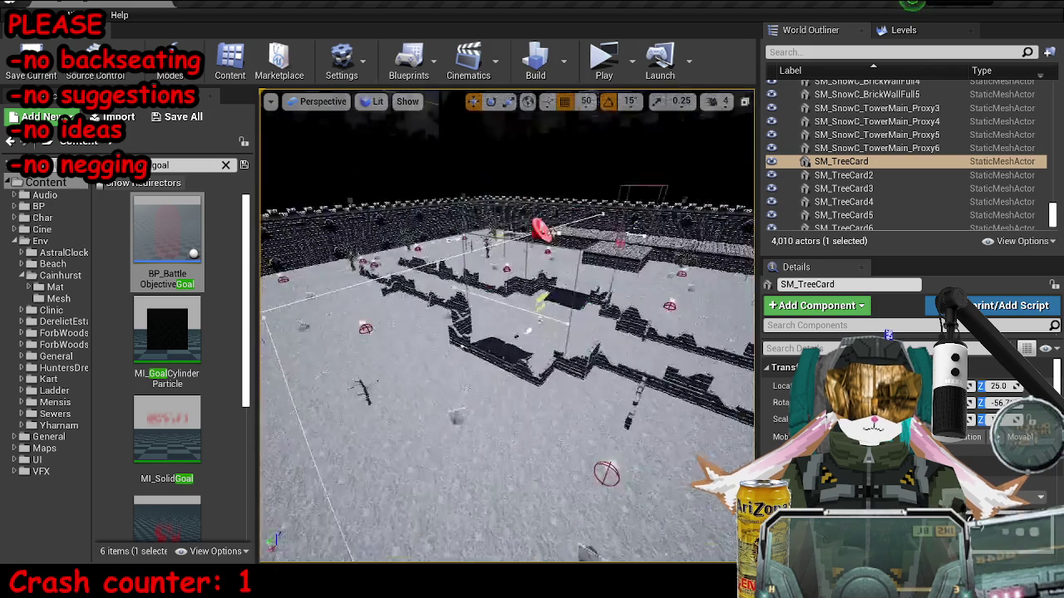
pyautogui.hotkey('ctrl', 'z')
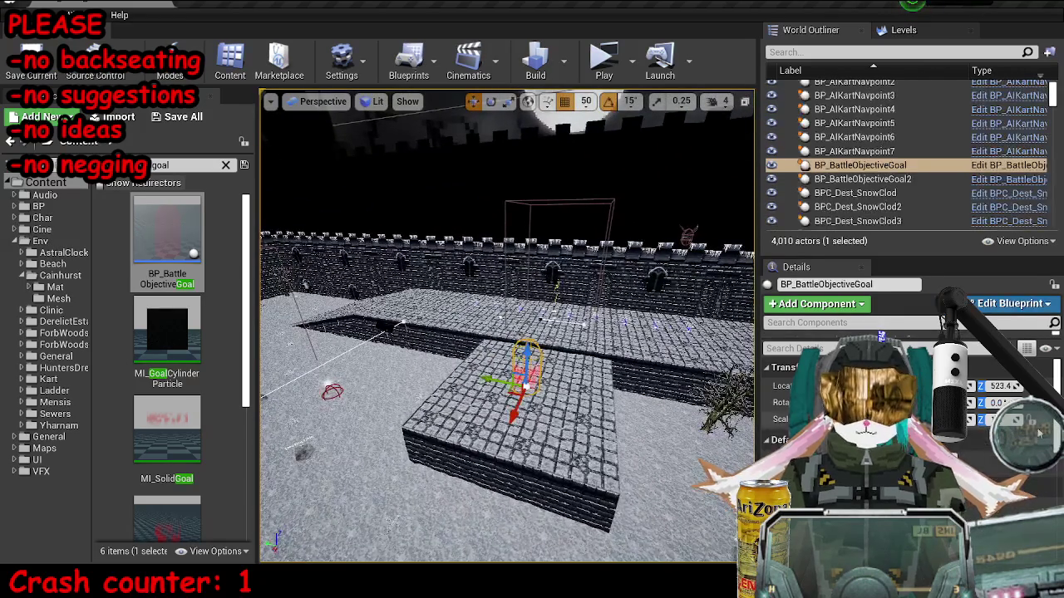
pyautogui.scroll(-2, 831, 399)
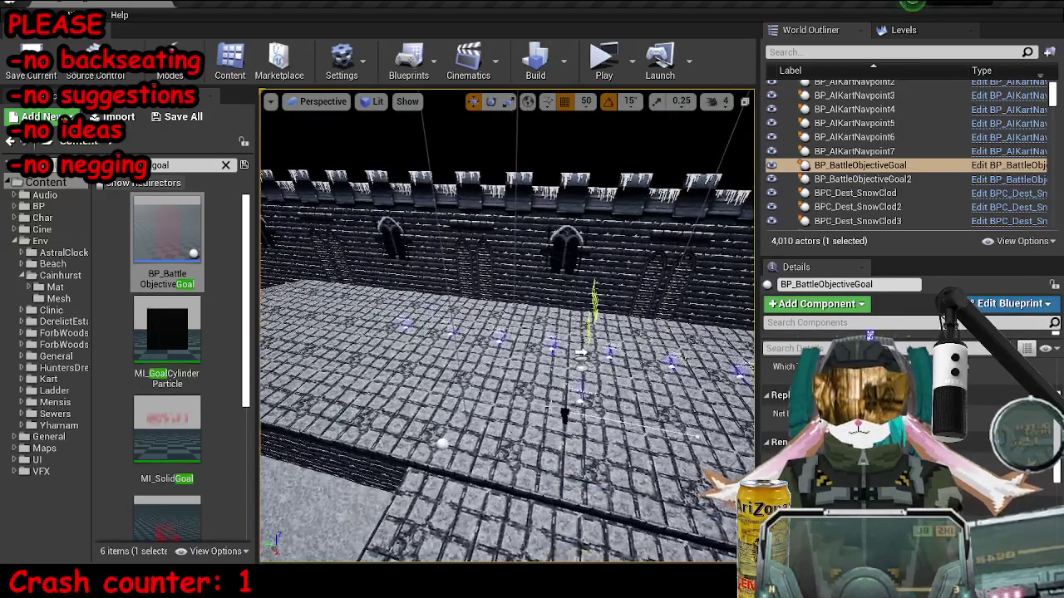
pyautogui.click(506, 390)
# Slide BP_KartIntroCamera2 sideways, focus BP_KartIntroCamera3, and save MP_KartA_SnowC.
pyautogui.scroll(-5, 506, 390)
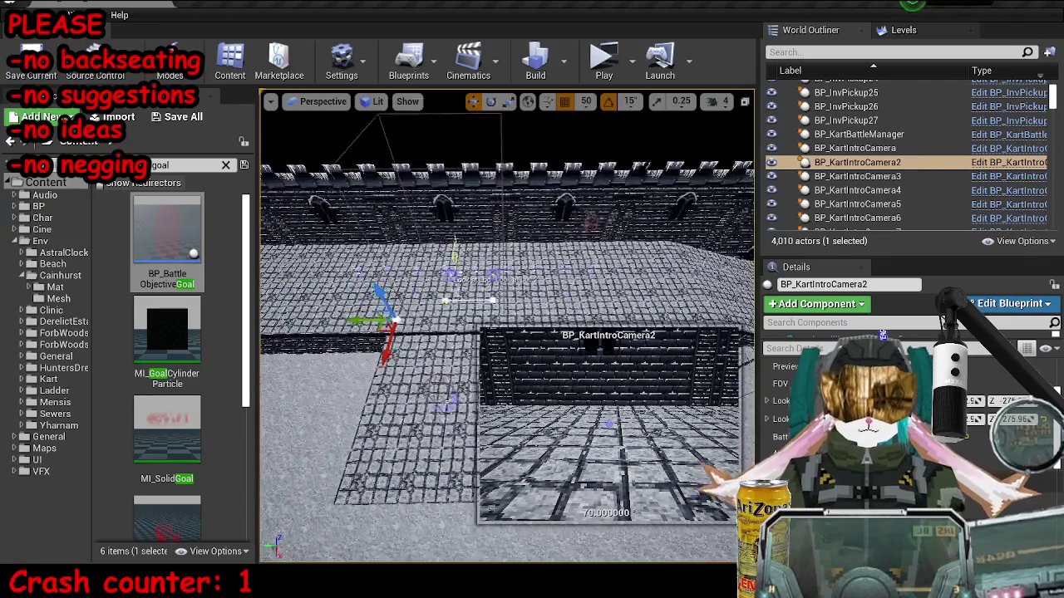
pyautogui.moveTo(415, 320); pyautogui.dragTo(392, 323)
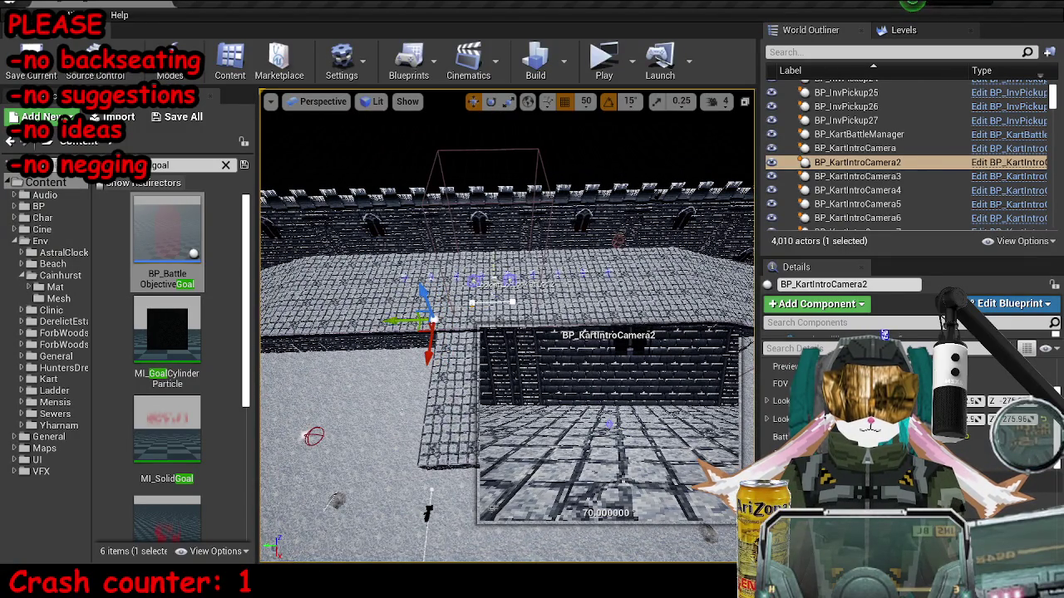
pyautogui.scroll(8, 507, 324)
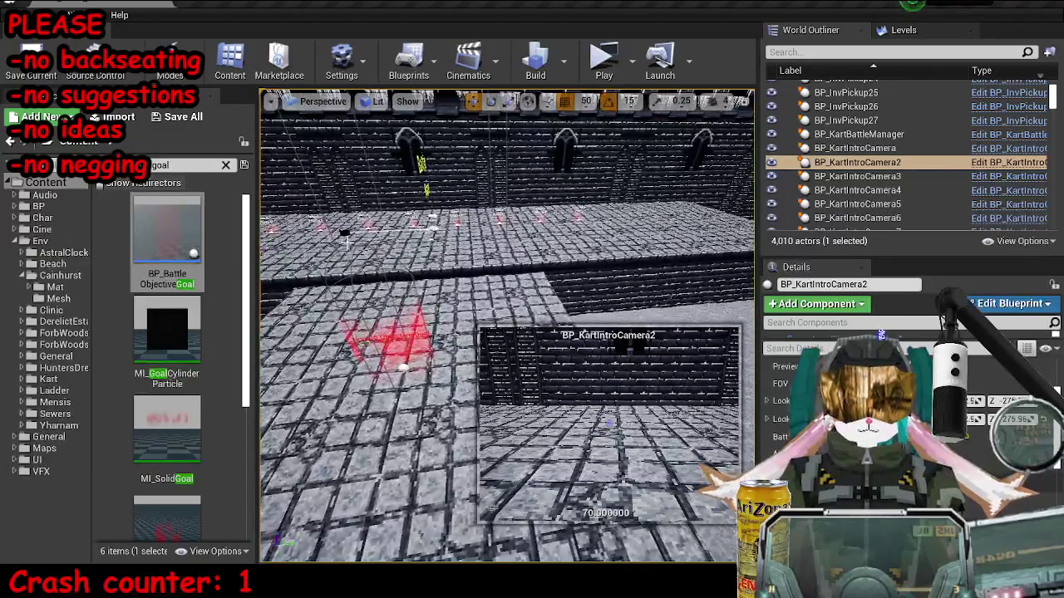
pyautogui.doubleClick(857, 176)
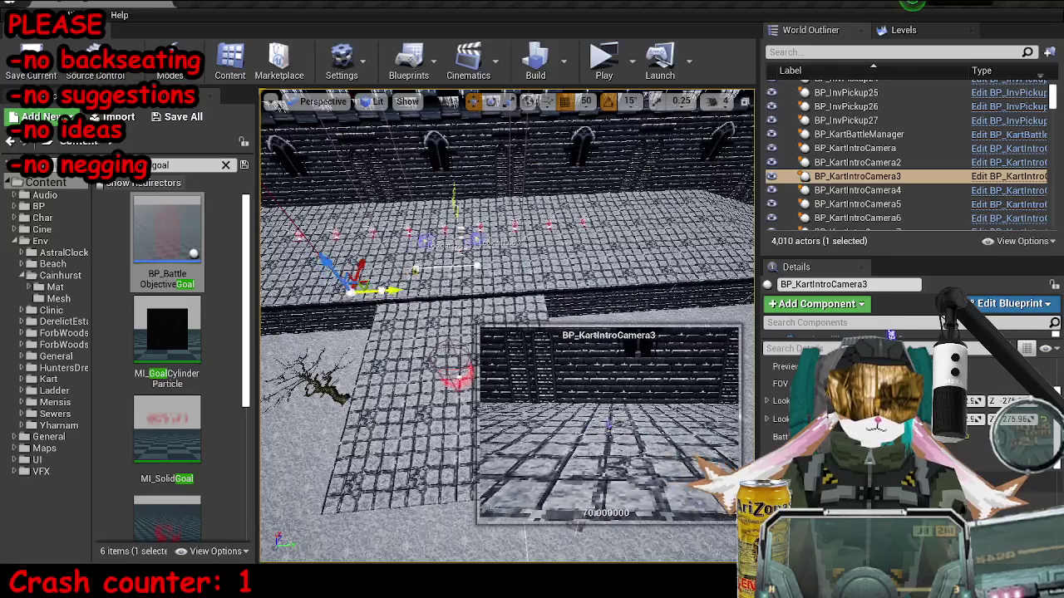
pyautogui.hotkey('ctrl', 's')
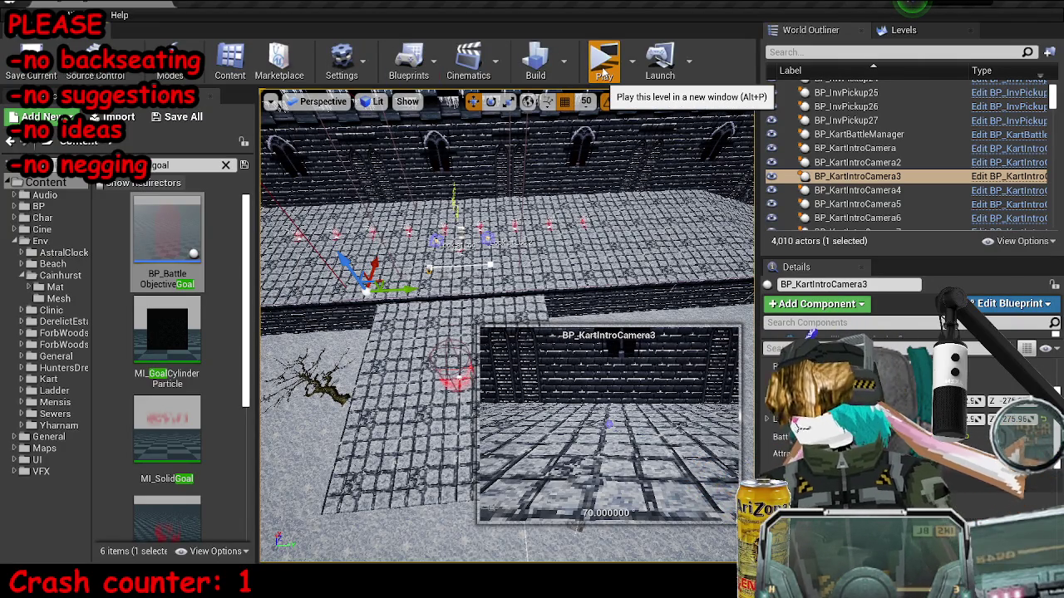
pyautogui.click(604, 81)
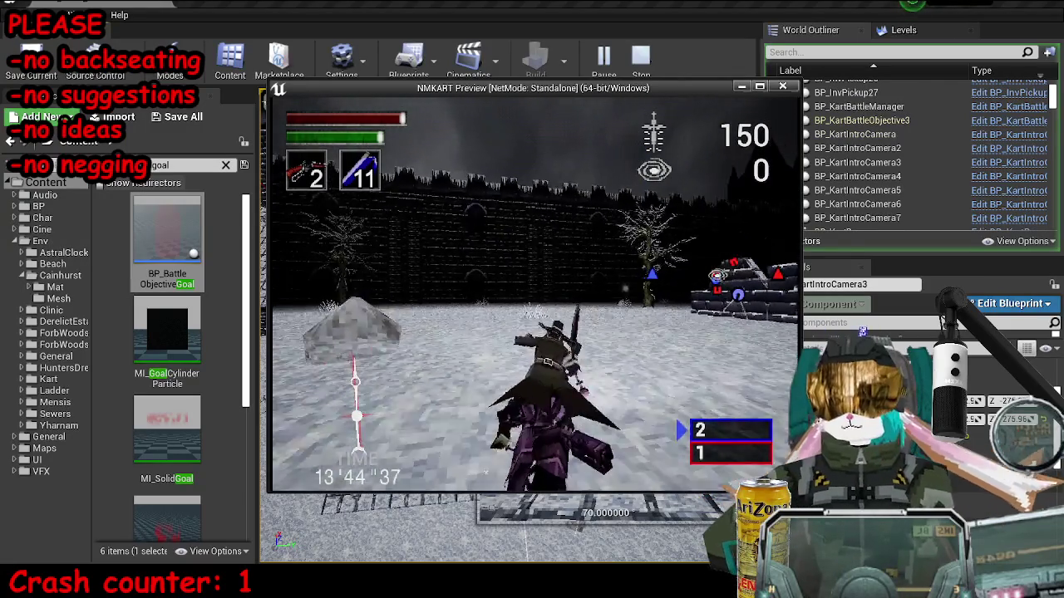
pyautogui.press('Escape')
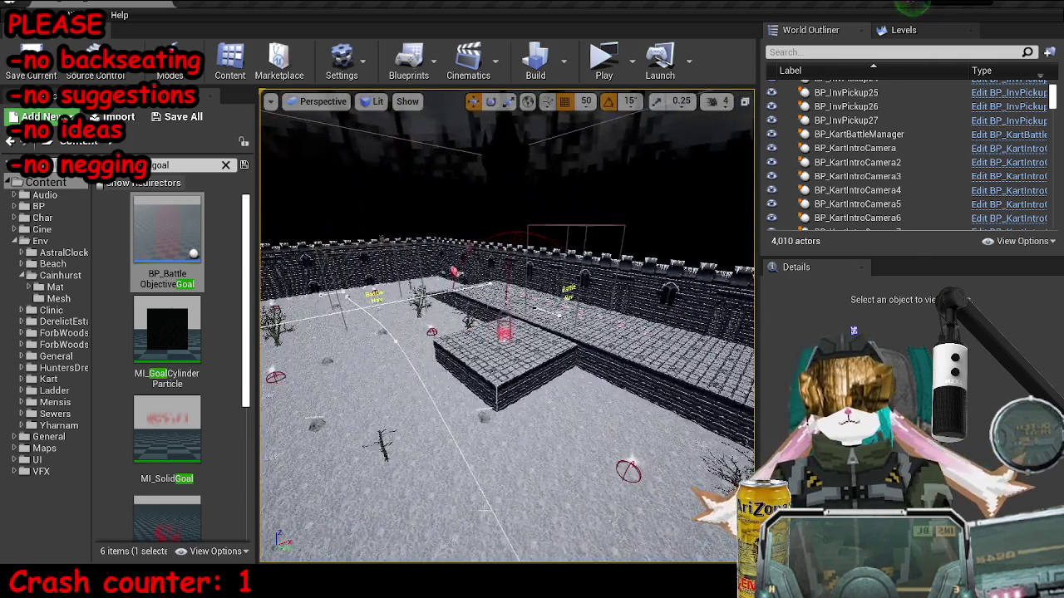
# Inspect the 40-piece platform in Player Collision view and select BlockingVolume6.
pyautogui.click(515, 393)
pyautogui.moveTo(515, 393); pyautogui.dragTo(466, 166)
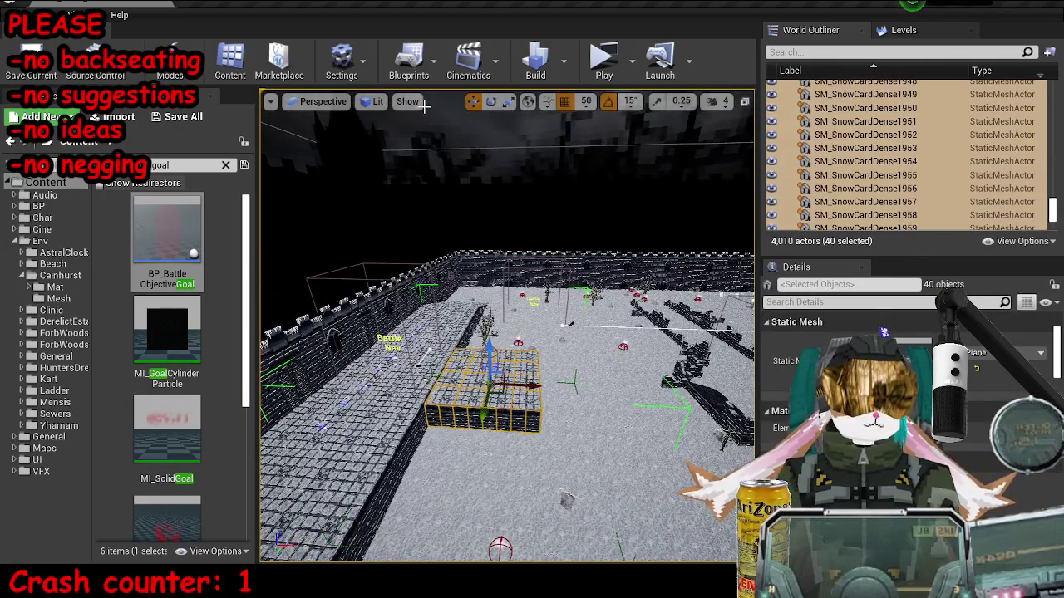
pyautogui.click(373, 101)
pyautogui.click(404, 225)
pyautogui.scroll(3, 521, 405)
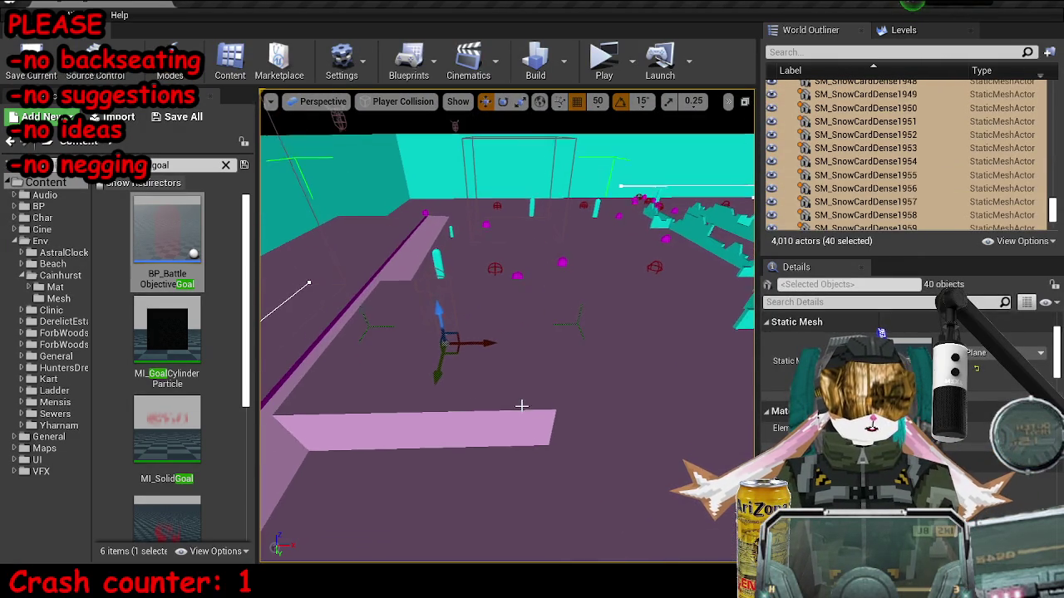
pyautogui.click(521, 405)
pyautogui.hotkey('alt', '4')
# Copy BlockingVolume6 onto the right snow platform as BlockingVolume7 and save the map.
pyautogui.scroll(-5, 499, 366)
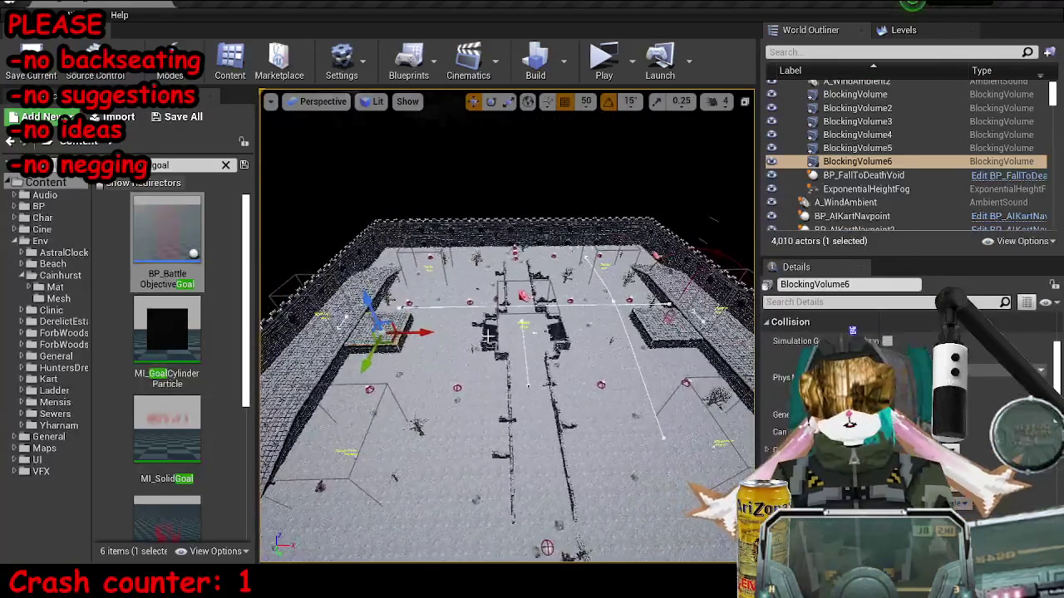
pyautogui.moveTo(420, 332); pyautogui.dragTo(701, 320)
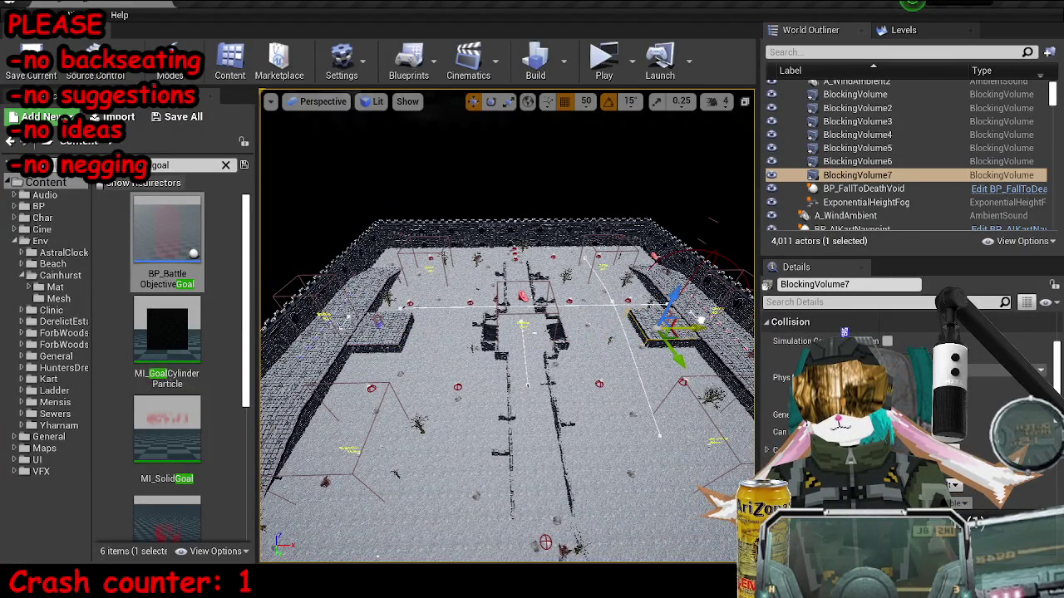
pyautogui.scroll(6, 701, 320)
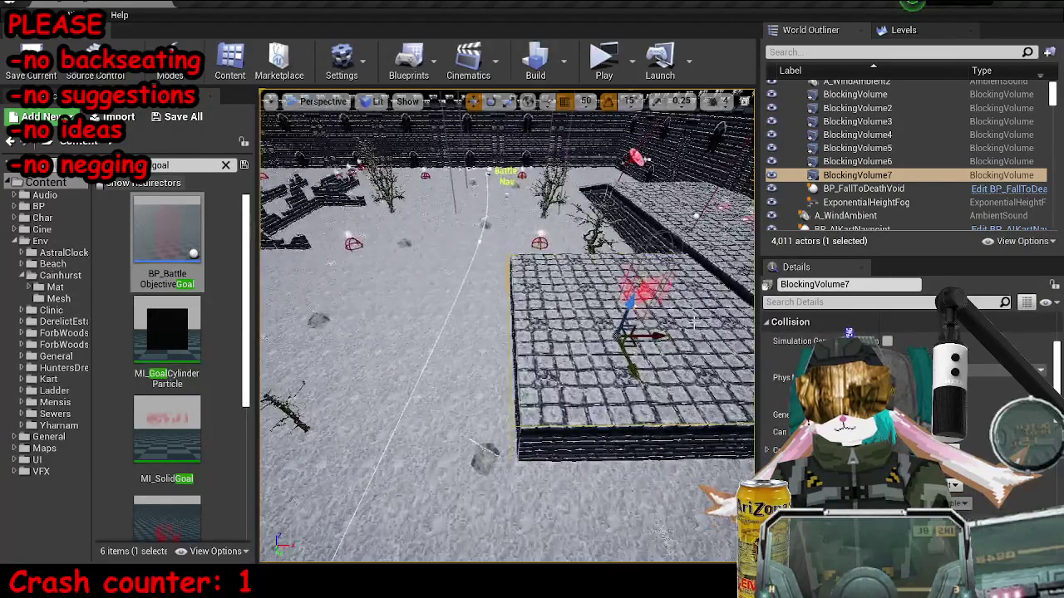
pyautogui.hotkey('ctrl', 's')
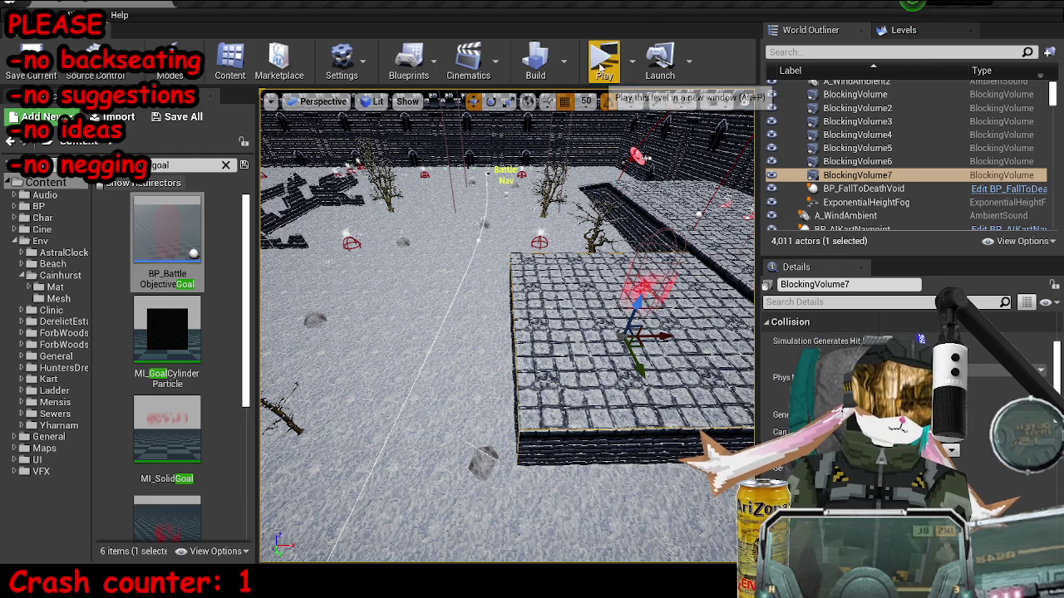
# Frame BP_KartSpawnPoint41, then select BP_KartBattleManager and edit its blueprint with Ctrl+E.
pyautogui.moveTo(507, 333); pyautogui.dragTo(433, 333)
pyautogui.click(582, 306)
pyautogui.press('f')
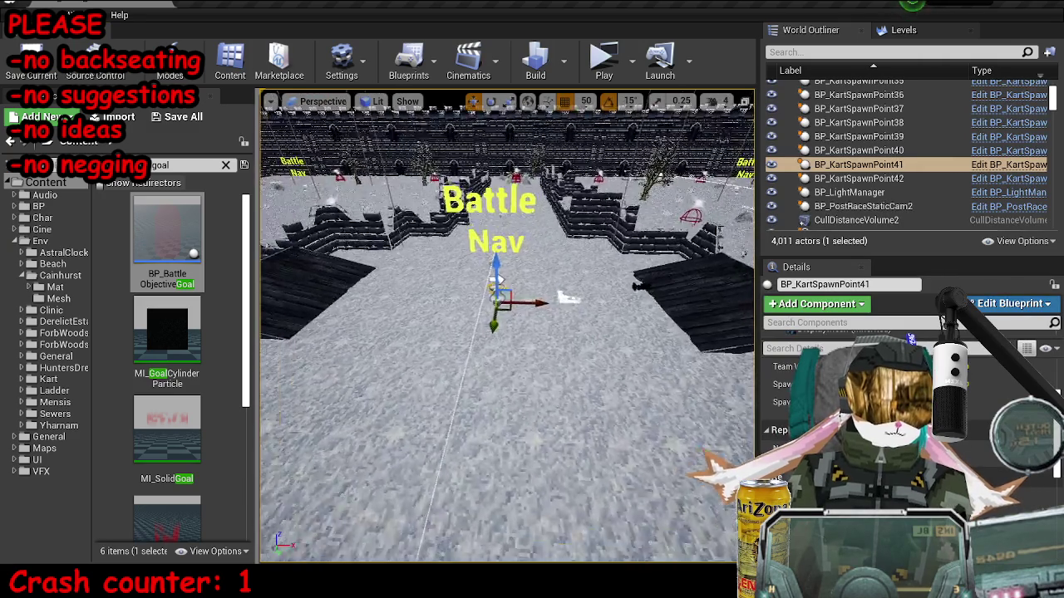
pyautogui.click(582, 403)
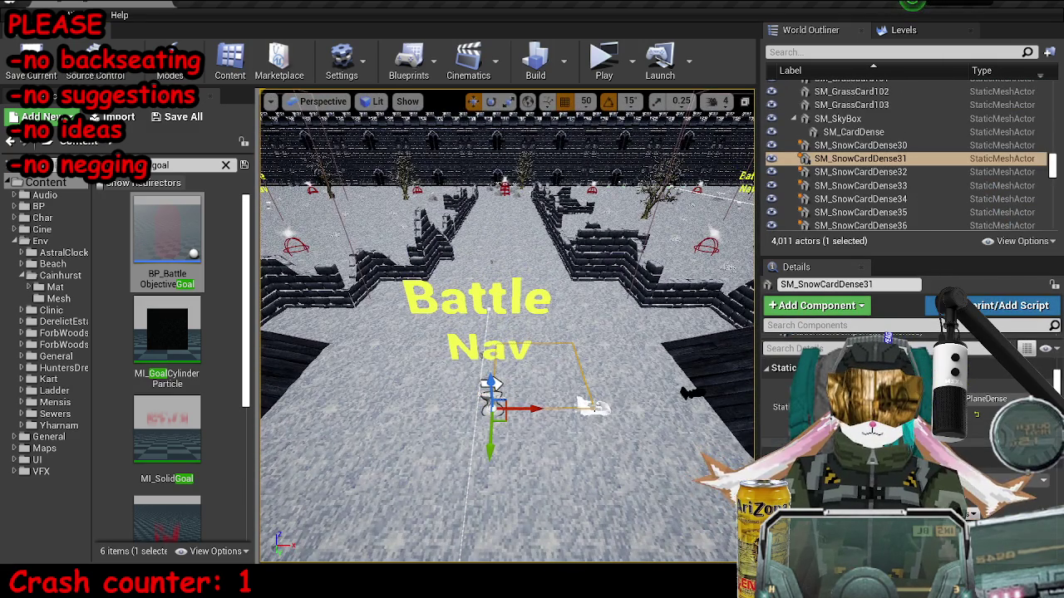
pyautogui.click(591, 408)
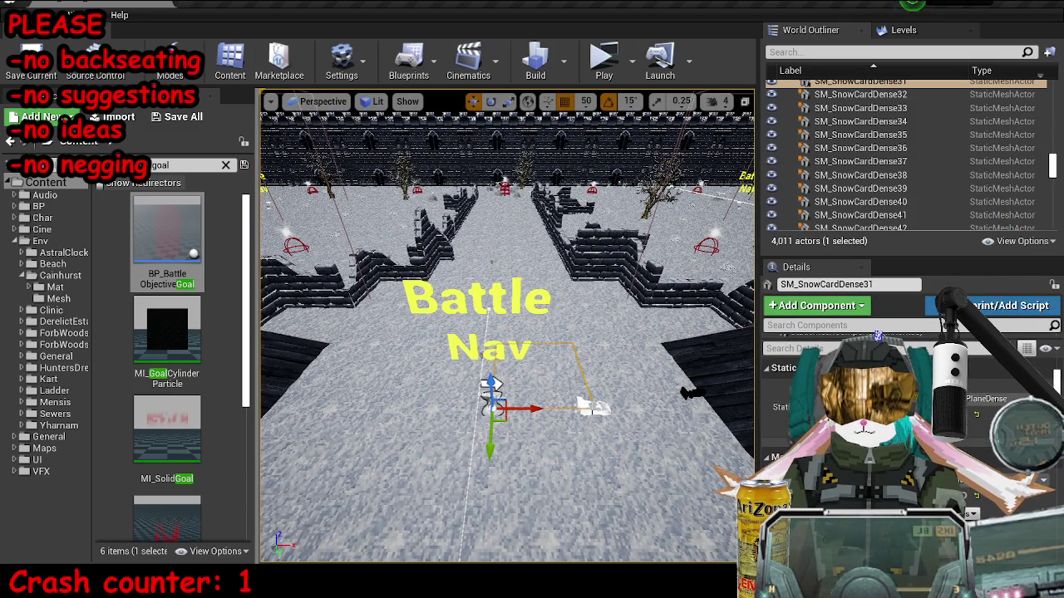
pyautogui.hotkey('ctrl', 'e')
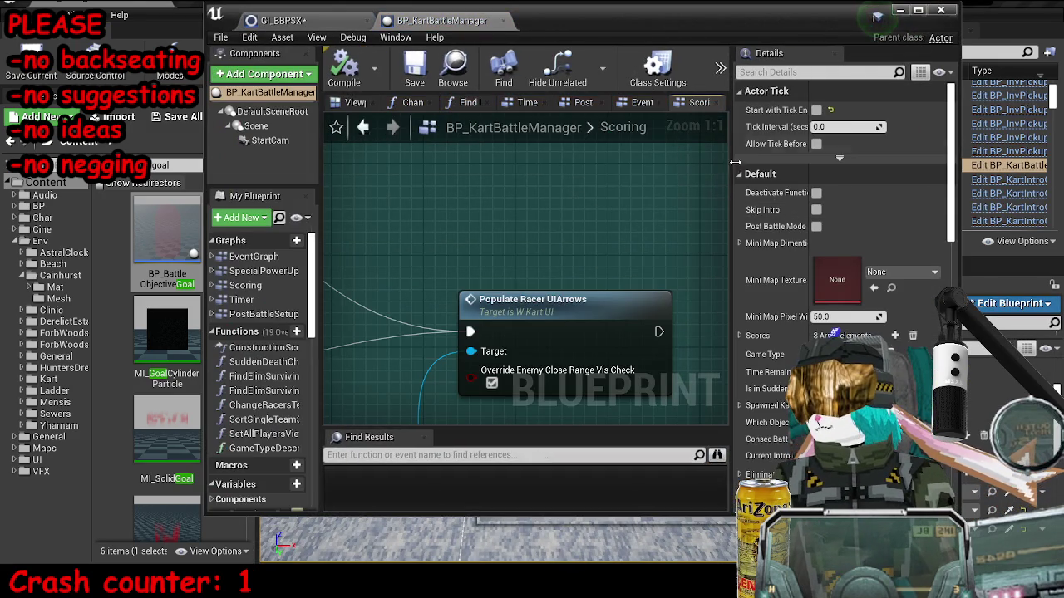
# Maximize the blueprint editor and search 'insight' to jump to the INSIGHT LOST node.
pyautogui.doubleClick(830, 14)
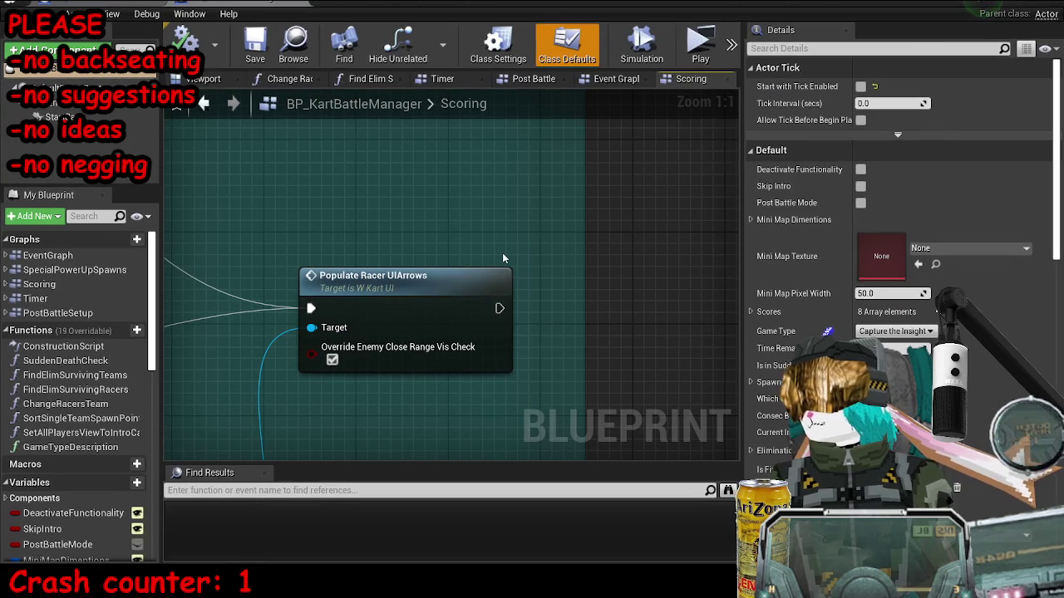
pyautogui.scroll(-10, 324, 228)
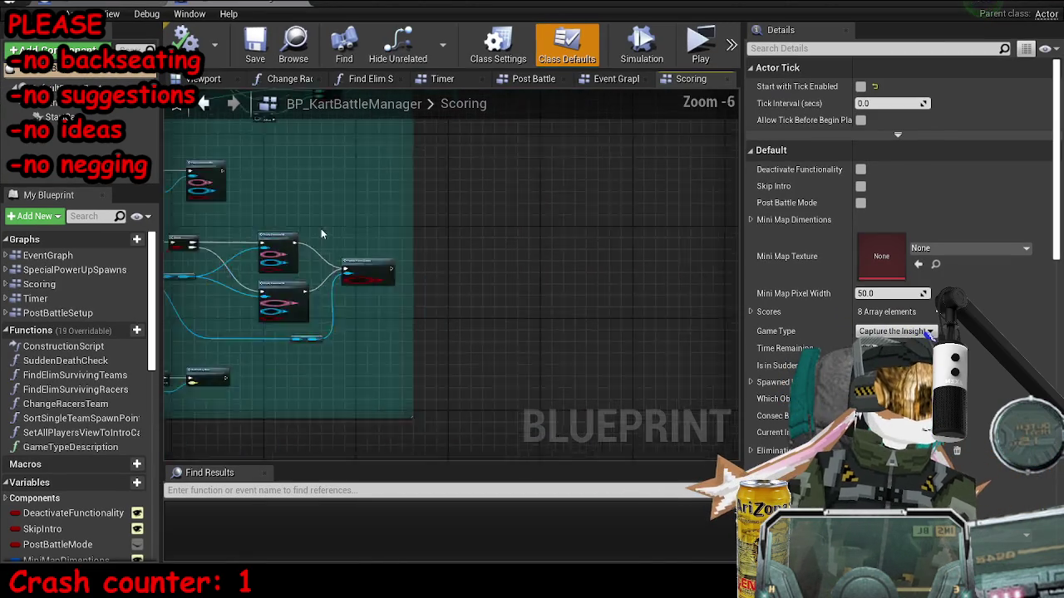
pyautogui.click(333, 491)
pyautogui.write('in')
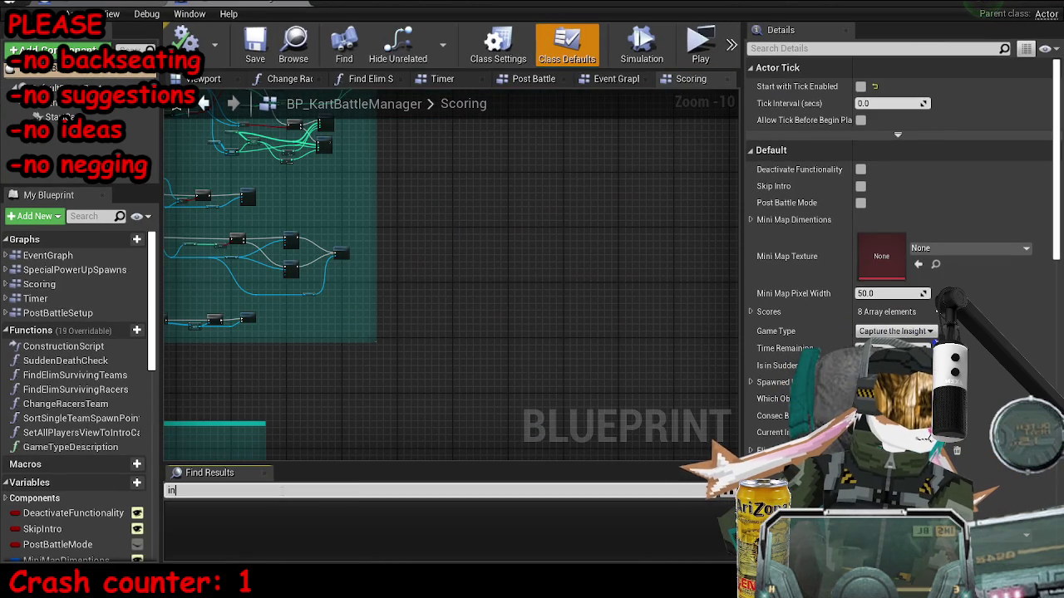
pyautogui.write('sight')
pyautogui.press('Return')
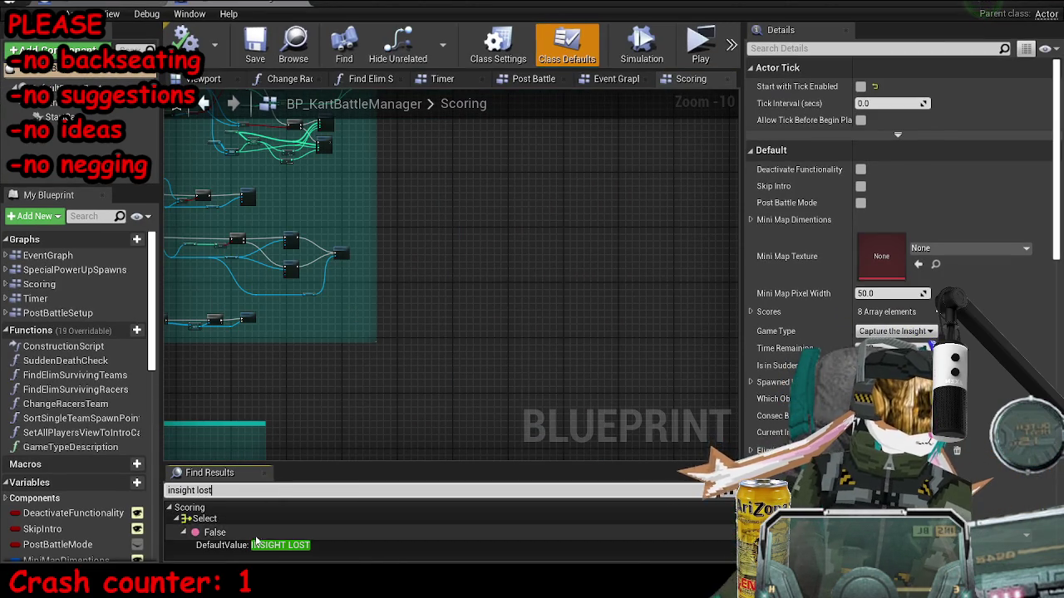
pyautogui.click(215, 532)
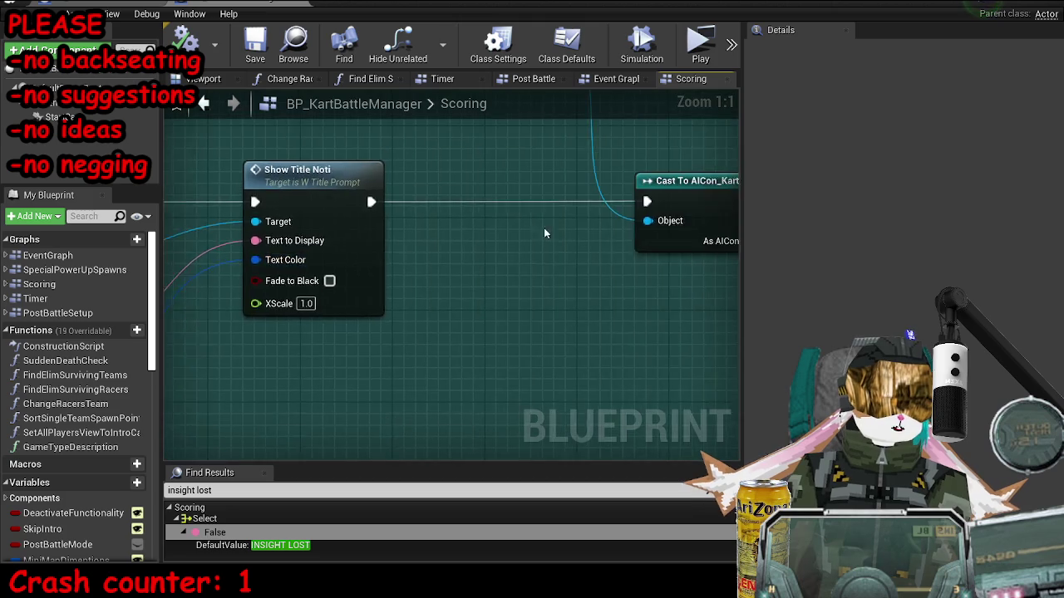
# Widen the graph view and browse to Play Sound 2D's A_BLOOD_TRANSFUSION_COLLECTED sound.
pyautogui.moveTo(745, 335); pyautogui.dragTo(873, 335)
pyautogui.scroll(-4, 627, 217)
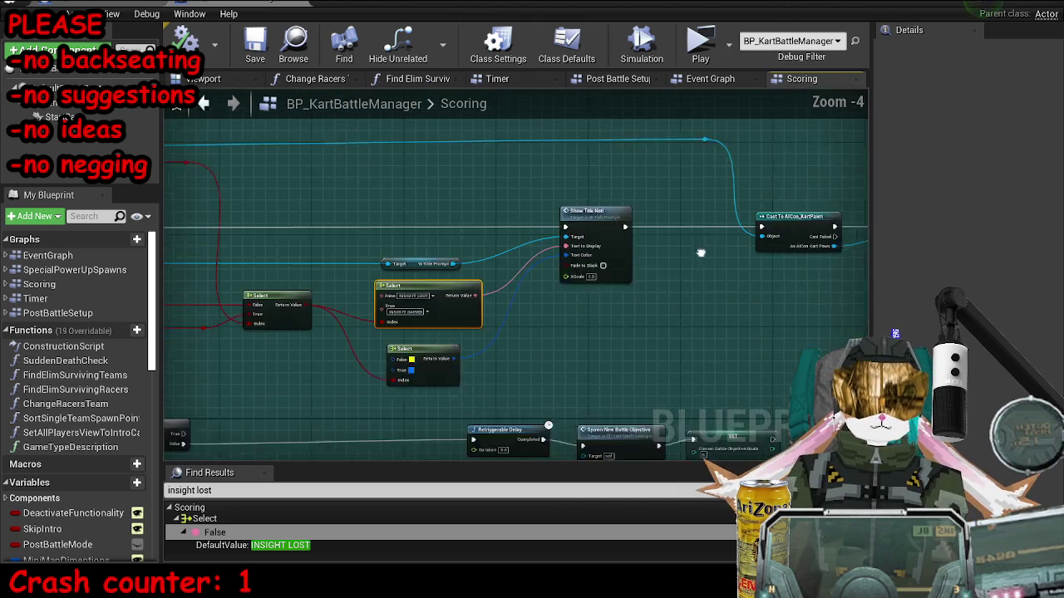
pyautogui.moveTo(157, 248); pyautogui.dragTo(123, 247)
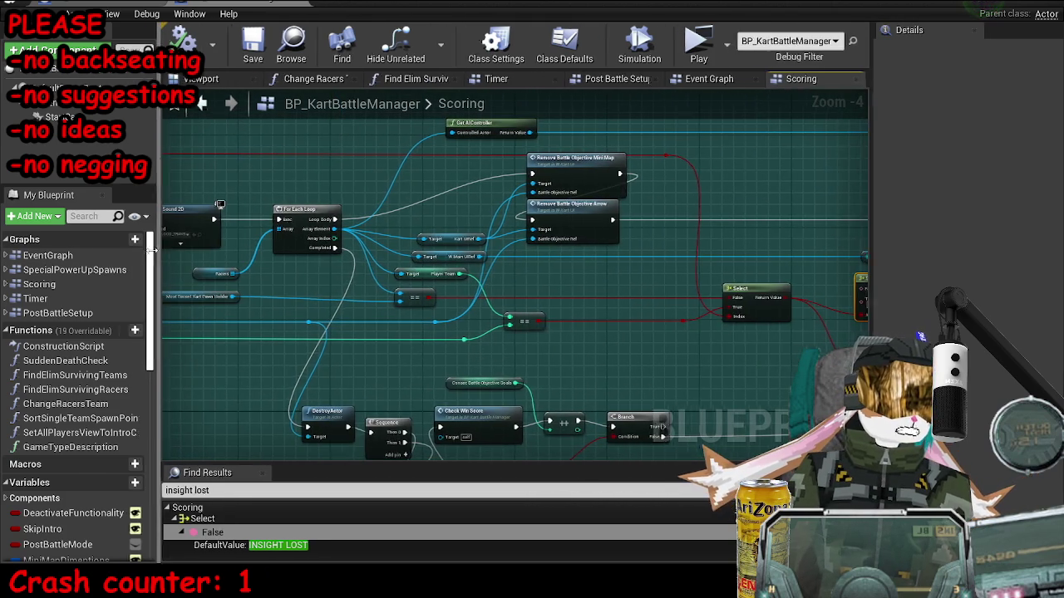
pyautogui.scroll(4, 434, 263)
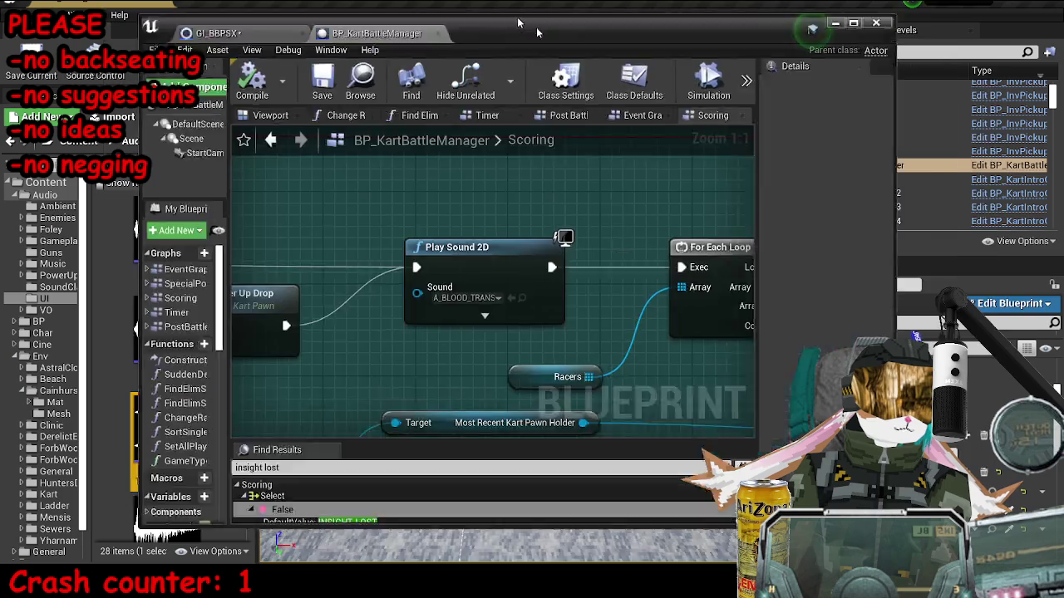
pyautogui.click(416, 261)
# Open the A_BLOOD_TRANSFUSION_COLLECTED sound, preview it and edit its Volume value.
pyautogui.doubleClick(166, 424)
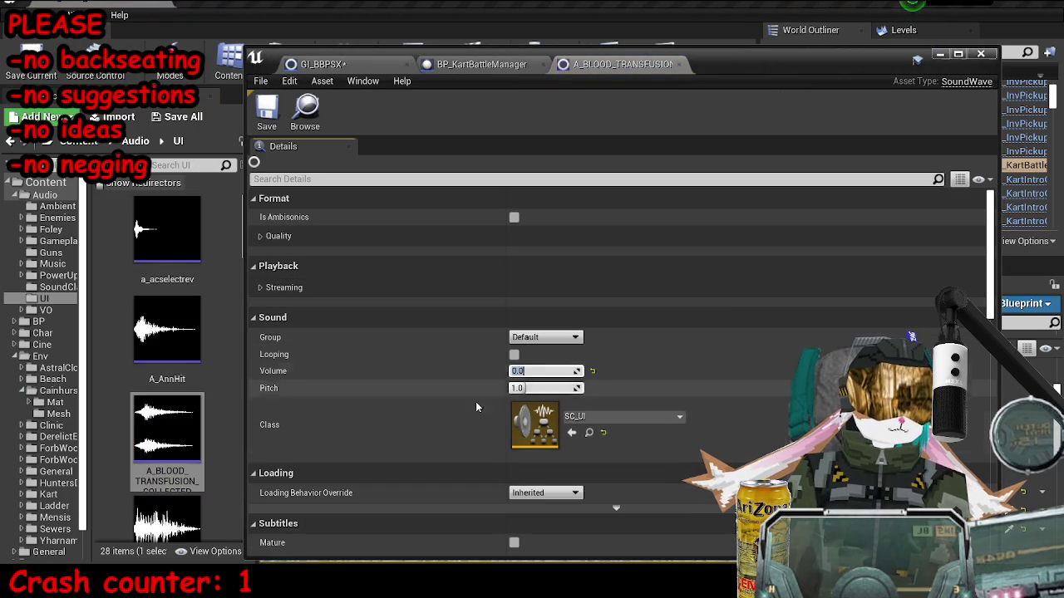
pyautogui.write('1')
pyautogui.click(143, 422)
pyautogui.click(166, 428)
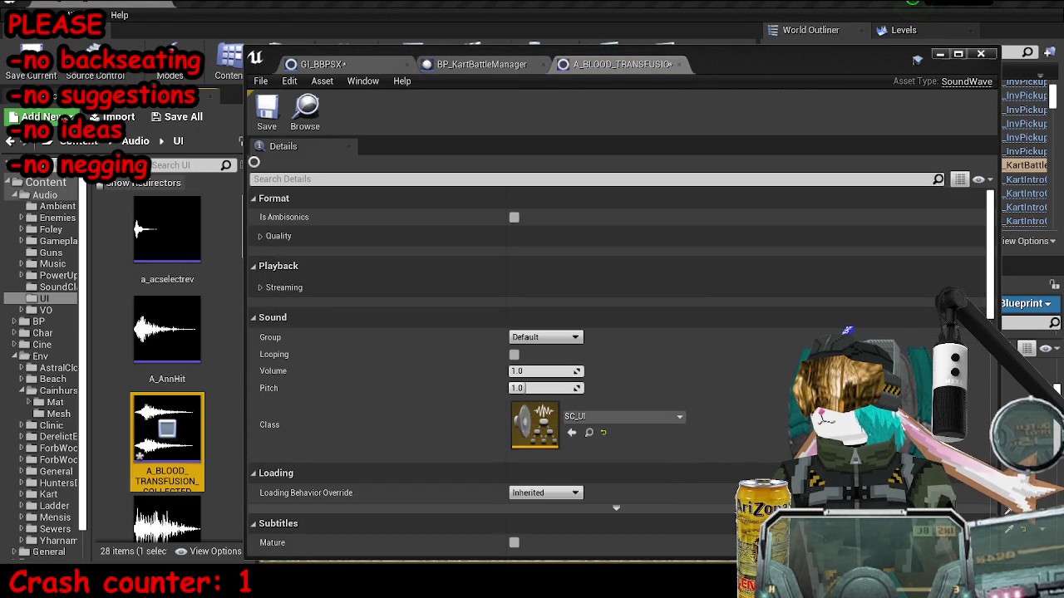
pyautogui.click(533, 371)
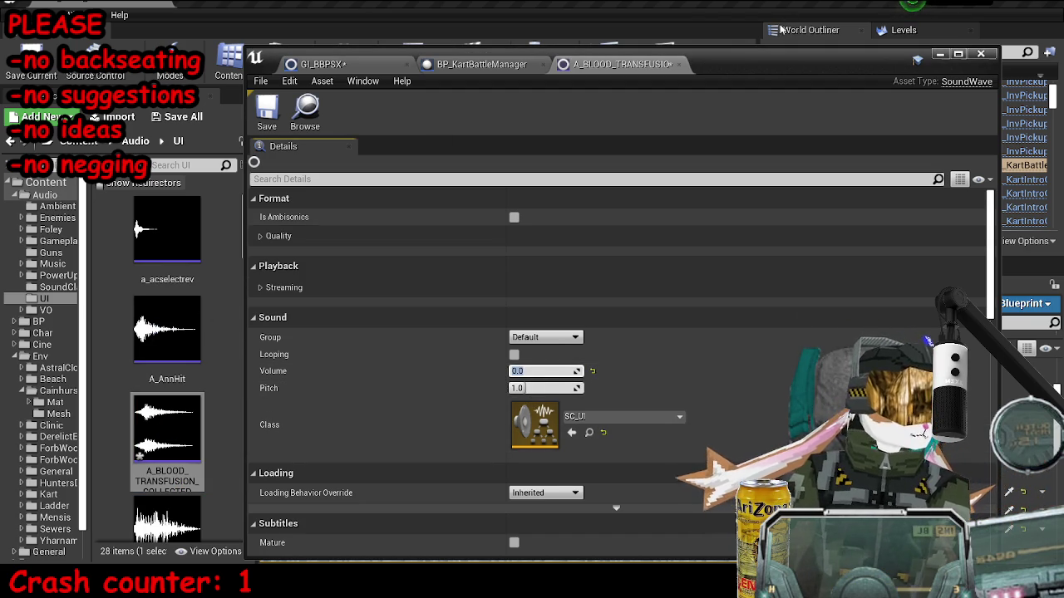
# Widen the sound asset list to two columns and preview the A_NewLocation sound.
pyautogui.moveTo(777, 59); pyautogui.dragTo(848, 39)
pyautogui.scroll(-2, 690, 332)
pyautogui.scroll(-1, 167, 332)
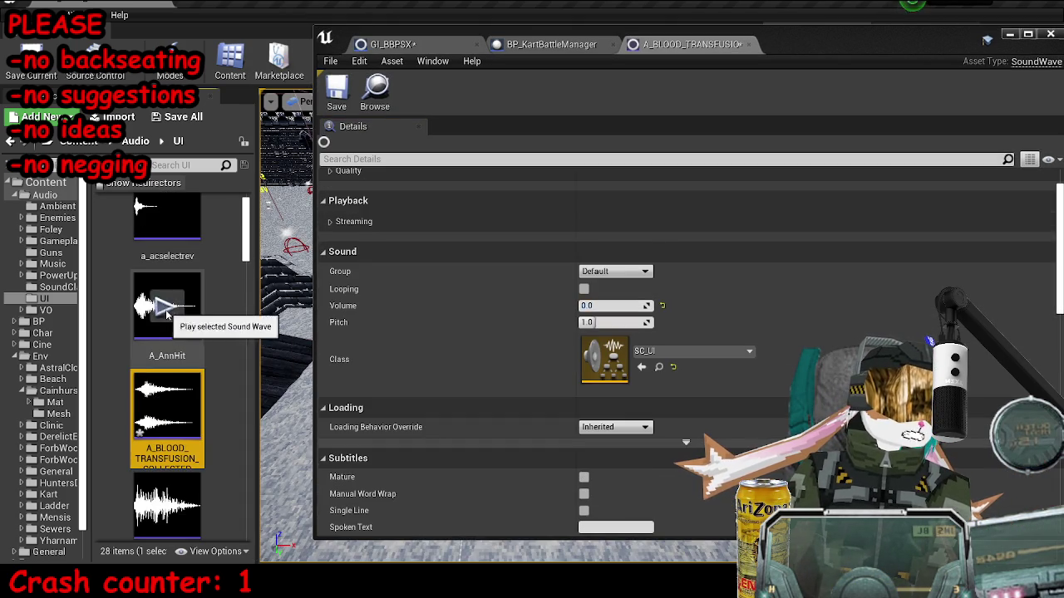
pyautogui.scroll(-3, 211, 411)
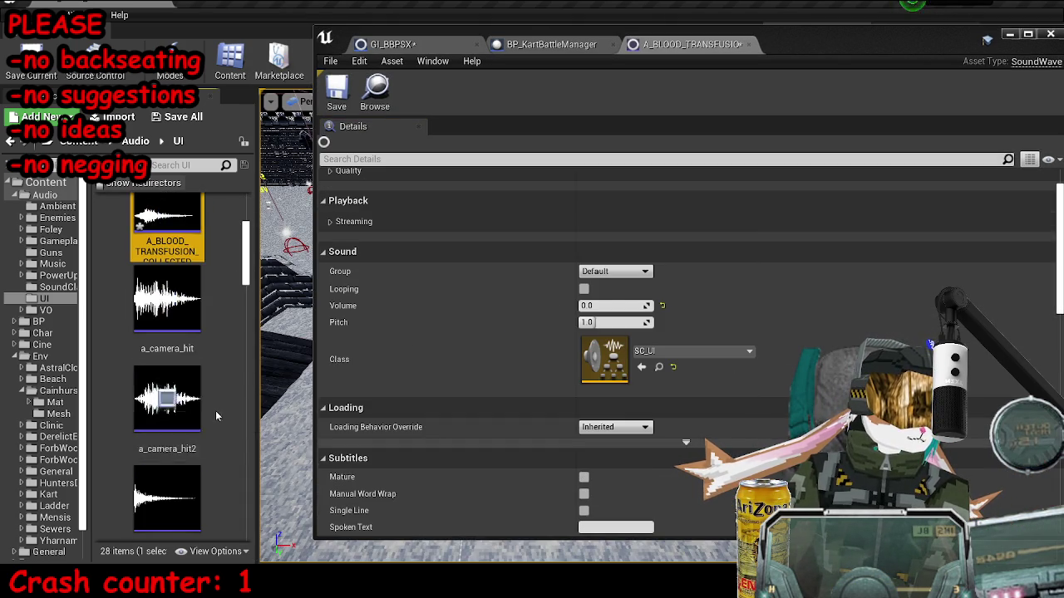
pyautogui.scroll(-6, 208, 399)
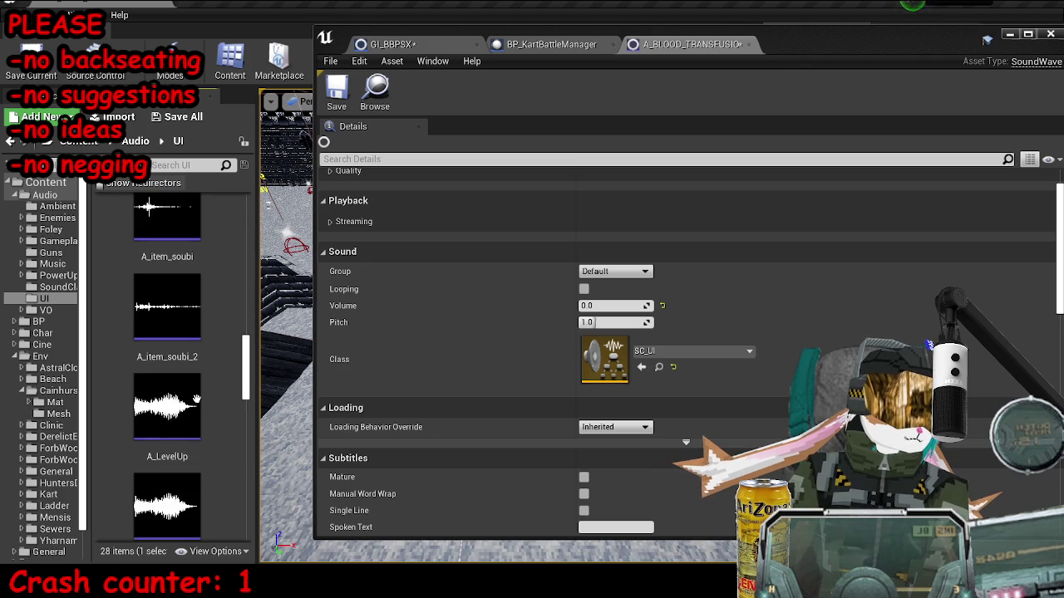
pyautogui.moveTo(257, 352); pyautogui.dragTo(298, 351)
pyautogui.scroll(-5, 207, 399)
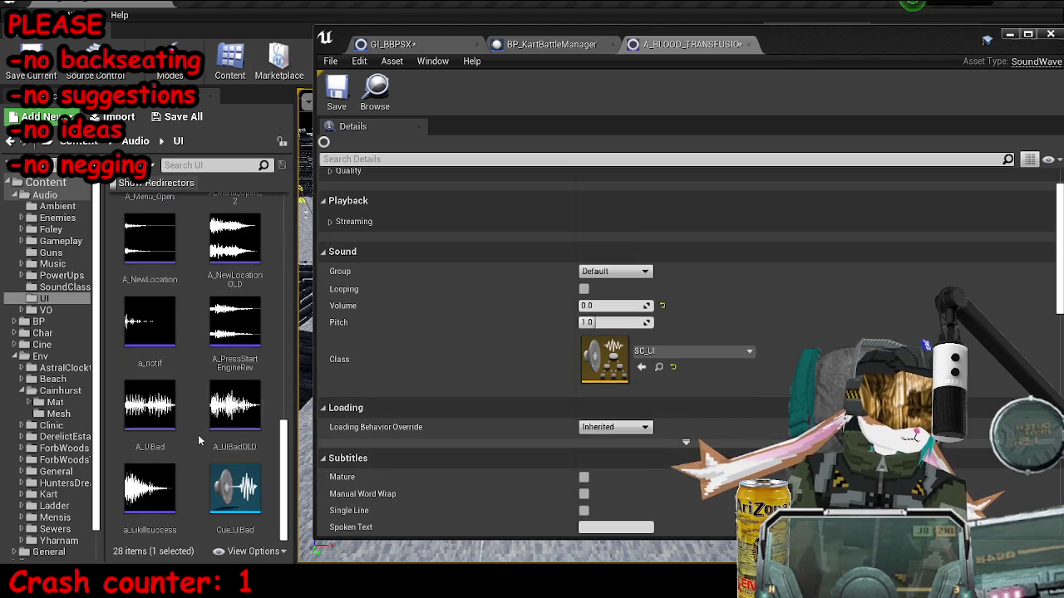
pyautogui.scroll(1, 207, 424)
pyautogui.click(150, 263)
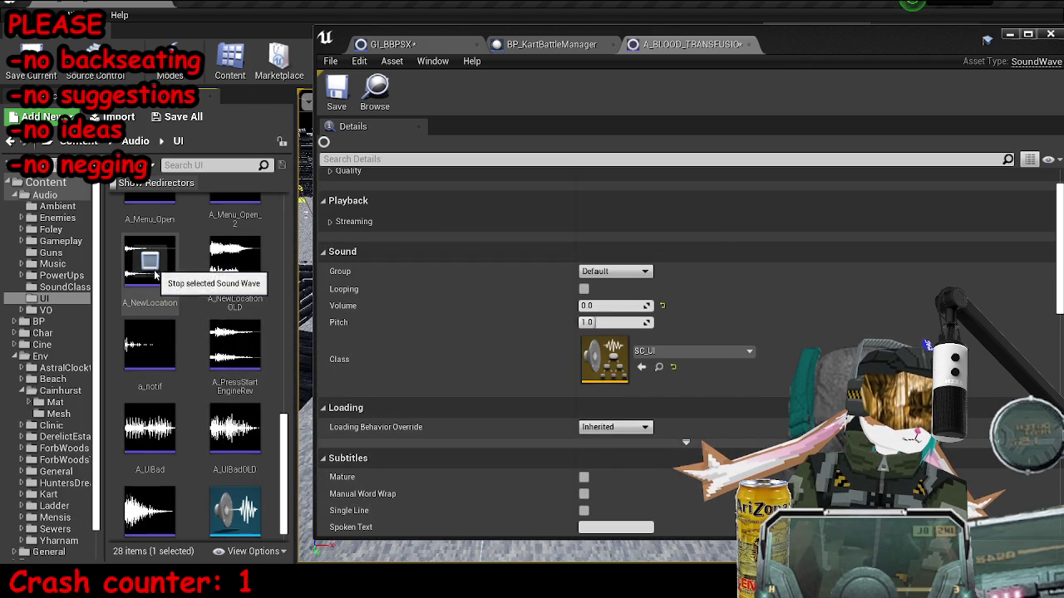
pyautogui.scroll(4, 241, 299)
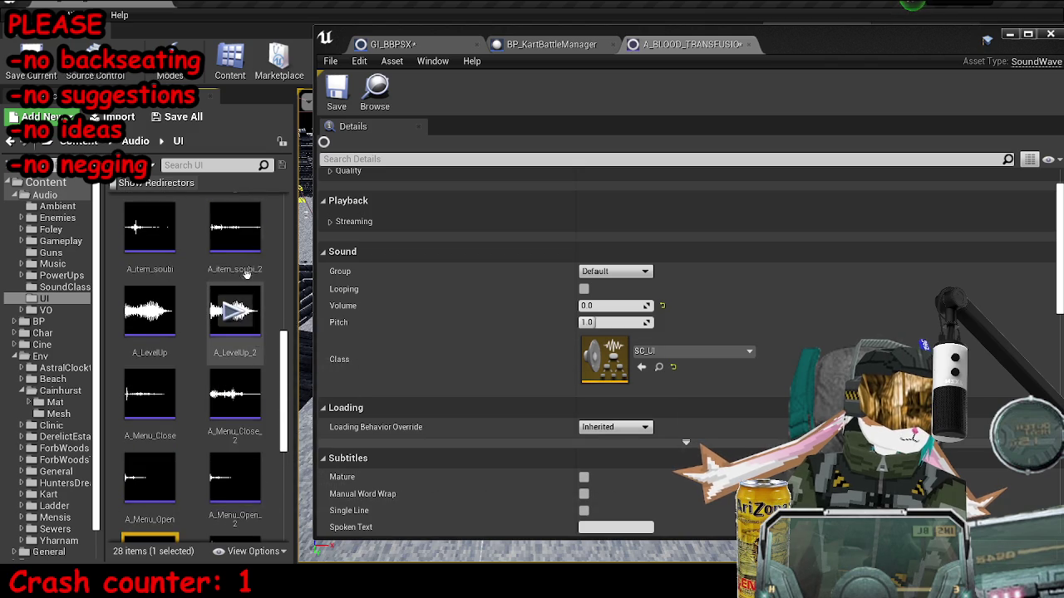
pyautogui.scroll(3, 237, 303)
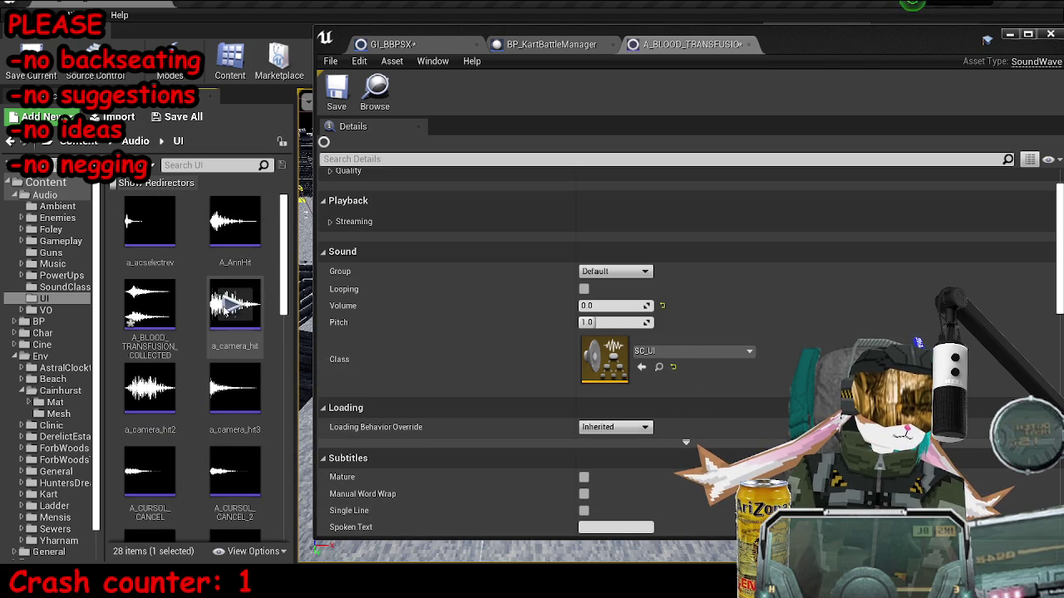
# Preview A_AnnHit, A_CURSOL_OK, A_LevelUp_2, A_PressStartEngineRev and a_uikillsuccess, then select A_NewLocation.
pyautogui.click(235, 221)
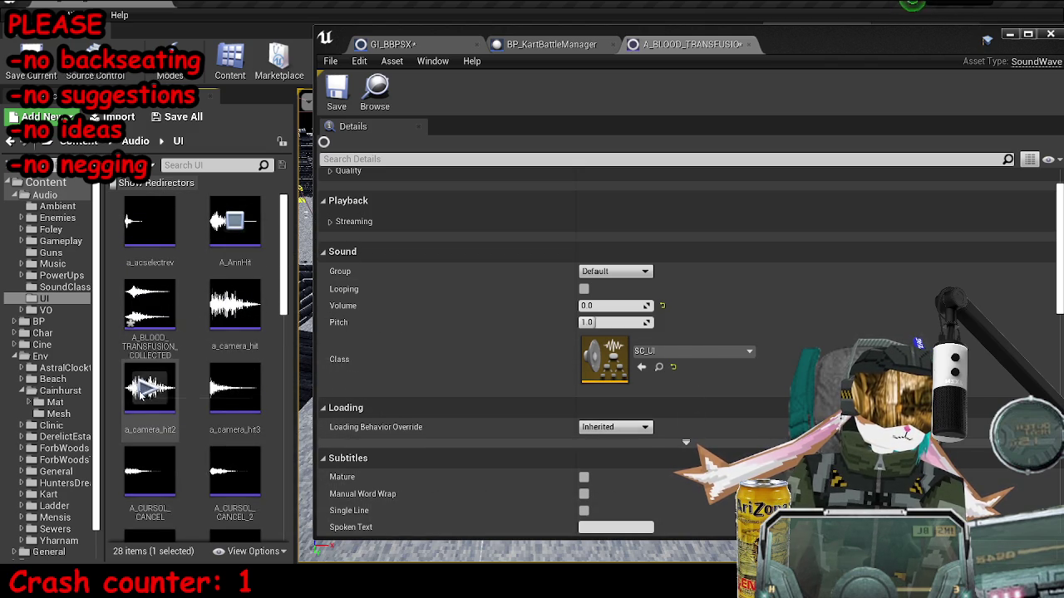
pyautogui.scroll(-2, 232, 390)
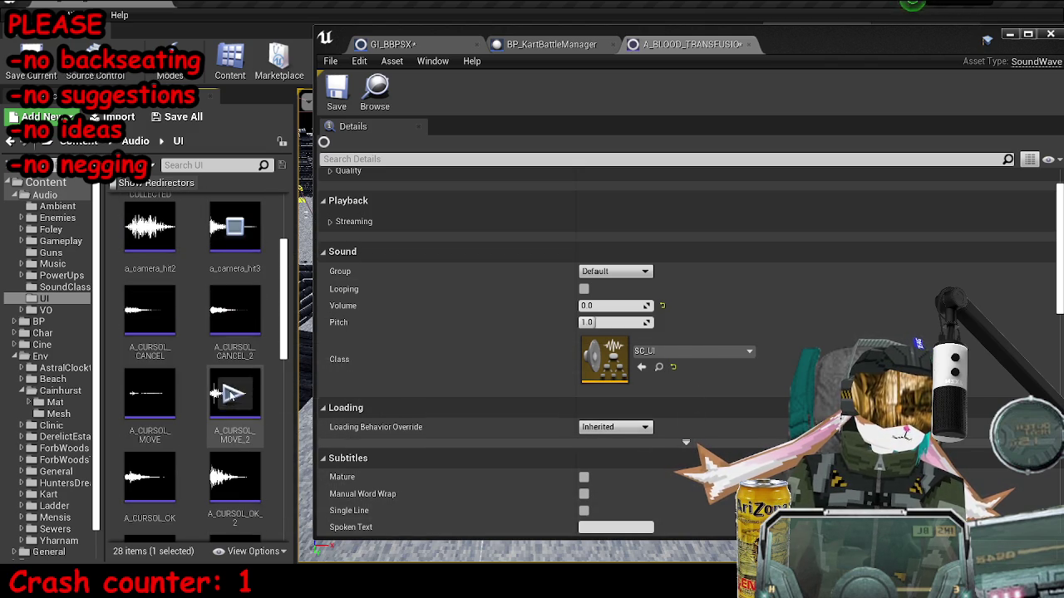
pyautogui.scroll(-2, 232, 391)
pyautogui.click(150, 316)
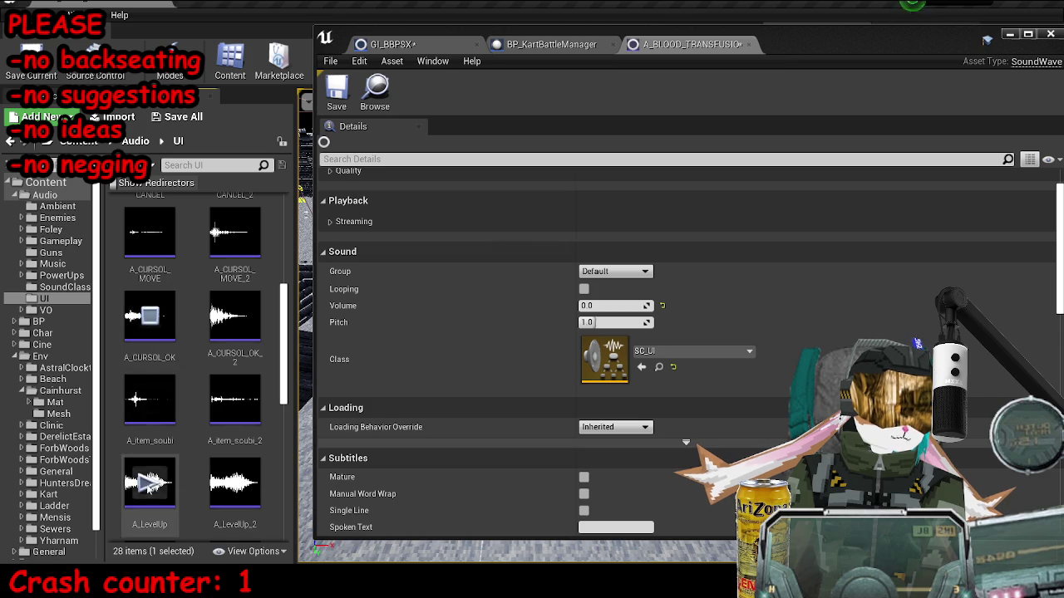
pyautogui.click(235, 482)
pyautogui.scroll(-2, 224, 465)
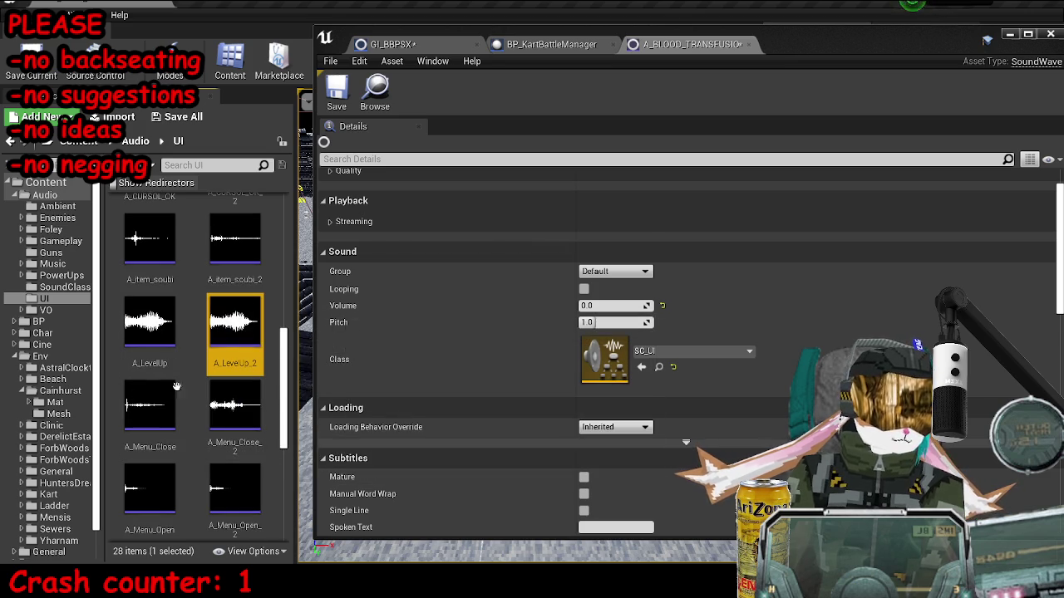
pyautogui.scroll(-3, 202, 391)
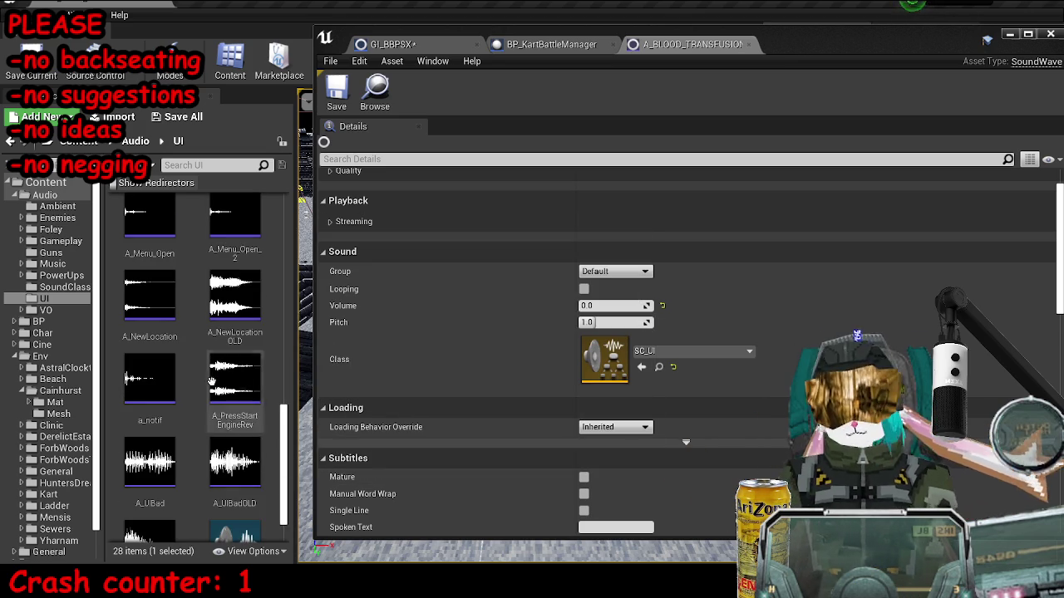
pyautogui.click(230, 378)
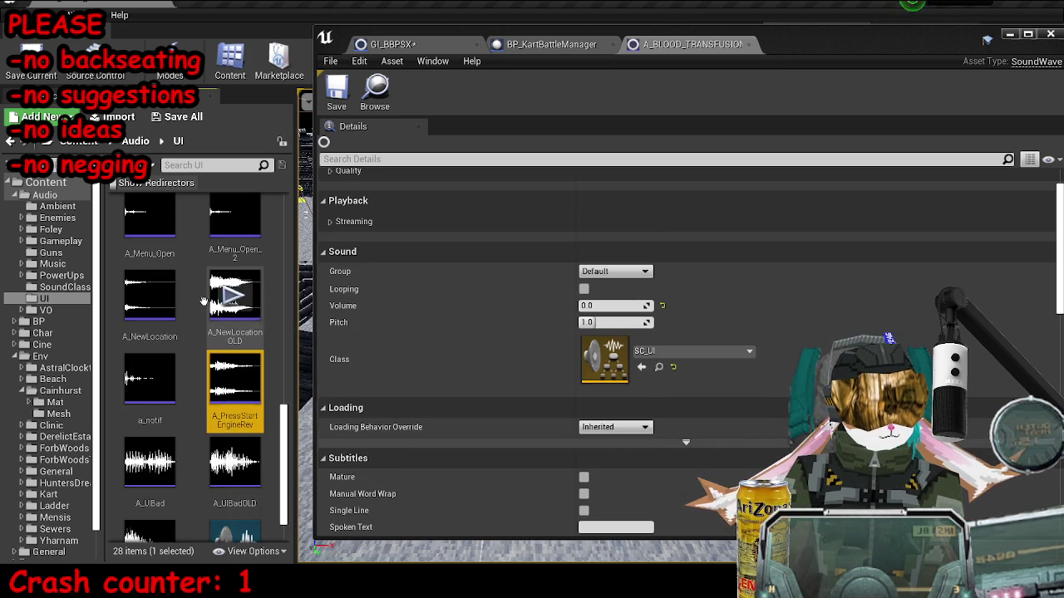
pyautogui.scroll(-1, 153, 465)
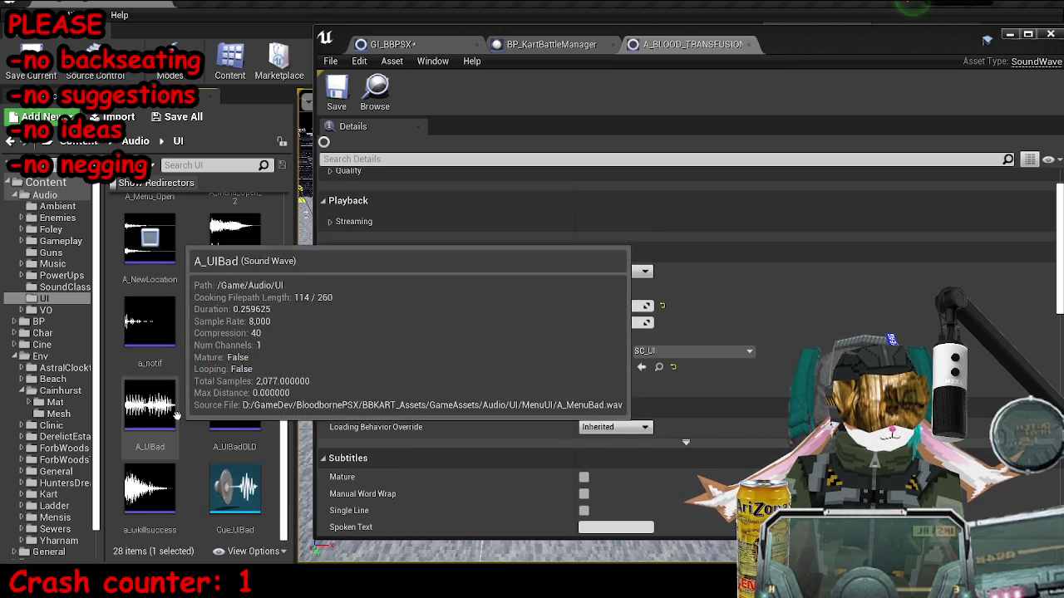
pyautogui.click(159, 488)
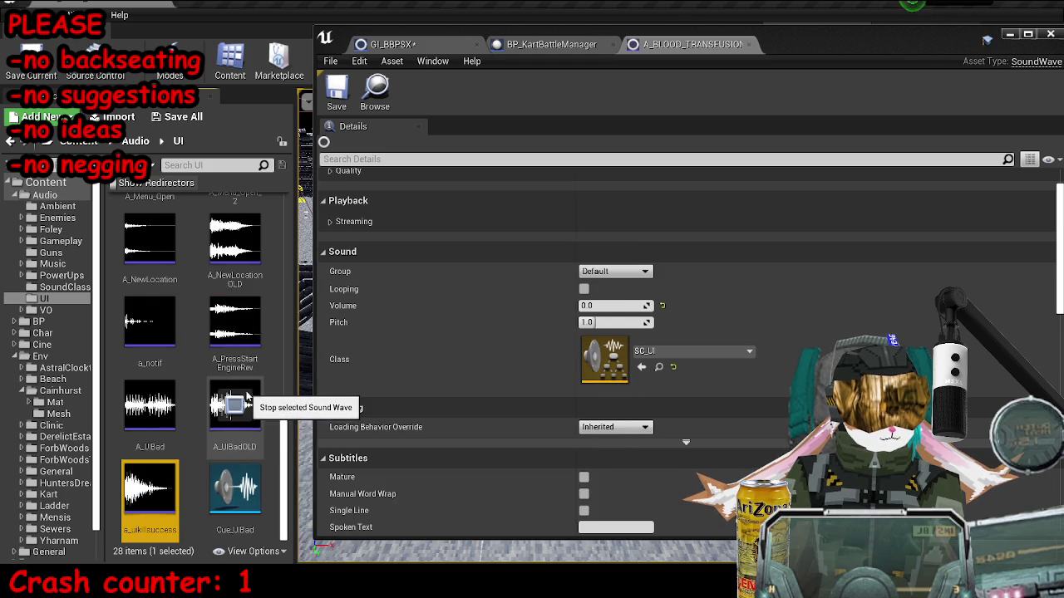
pyautogui.click(149, 405)
pyautogui.scroll(1, 169, 345)
pyautogui.click(169, 345)
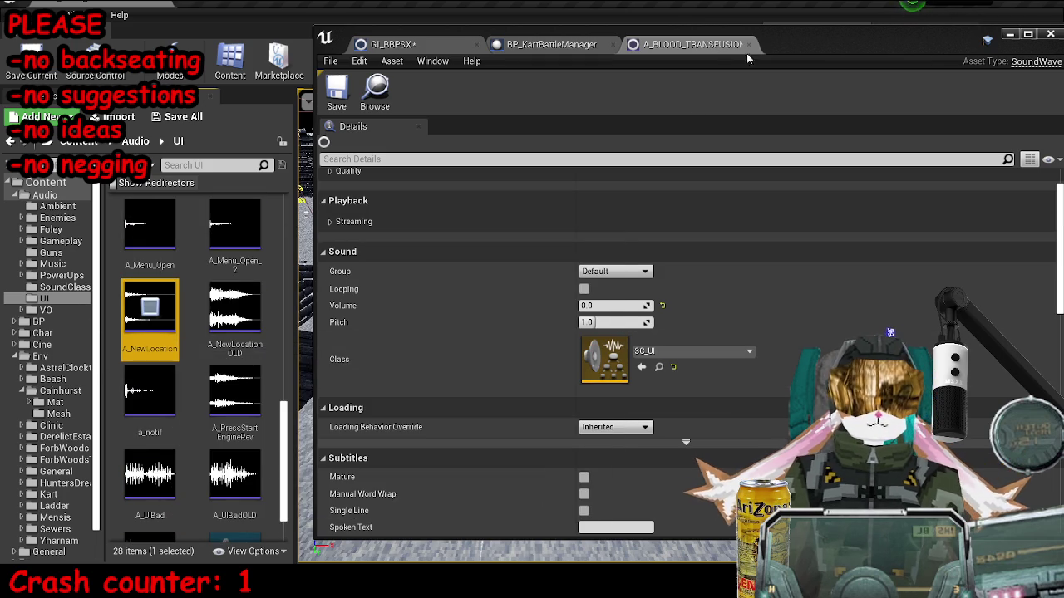
# Open A_NewLocation in its own editor and close the A_BLOOD_TRANSFUSION sound editor.
pyautogui.moveTo(819, 46); pyautogui.dragTo(816, 57)
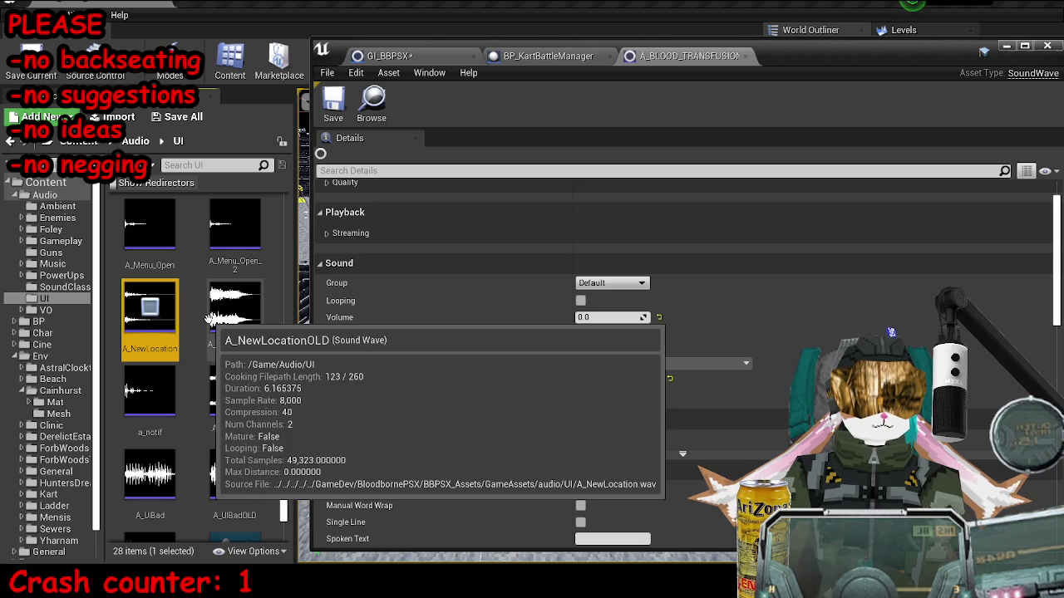
pyautogui.doubleClick(176, 329)
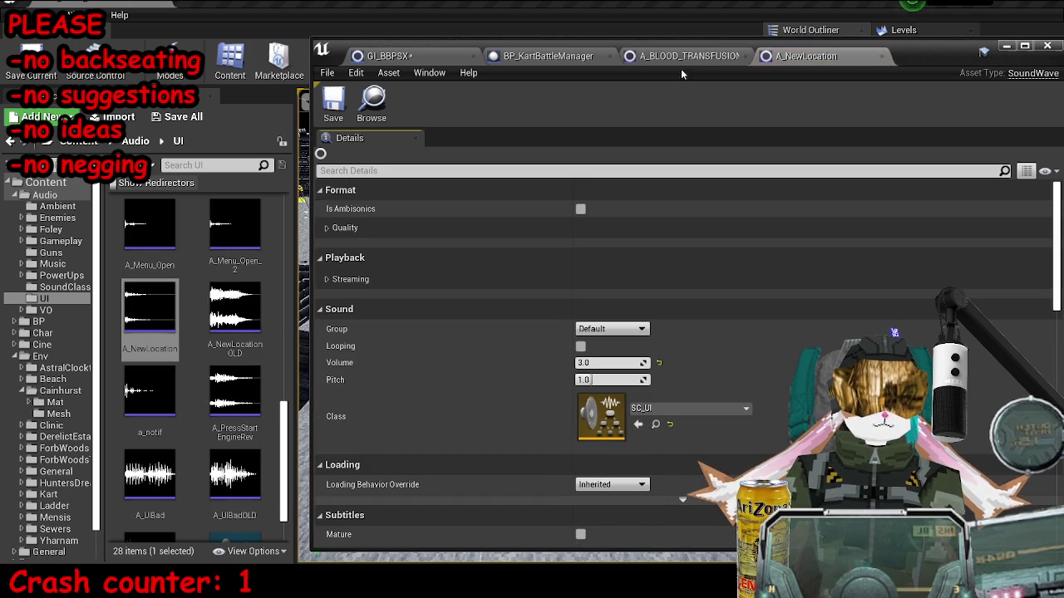
pyautogui.middleClick(683, 60)
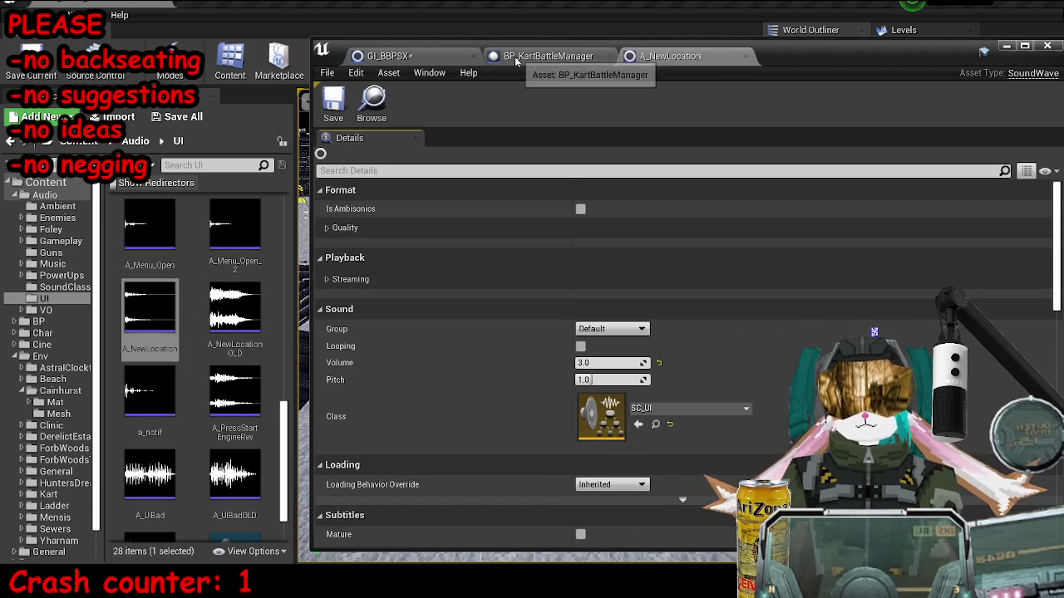
# Maximize BP_KartBattleManager and pan its Scoring graph to locate the Play Sound 2D node.
pyautogui.click(548, 55)
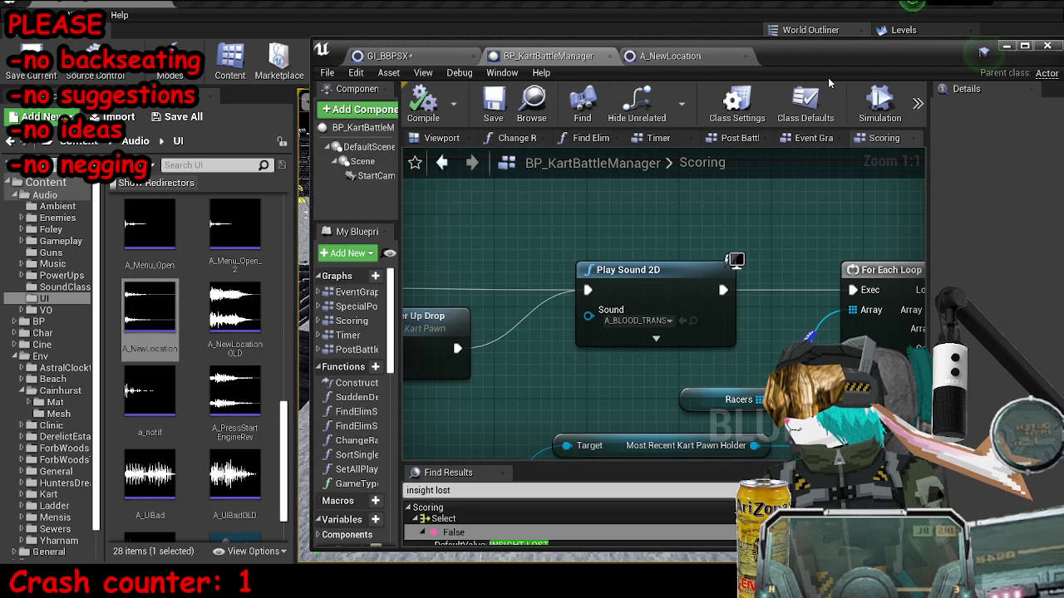
pyautogui.doubleClick(826, 55)
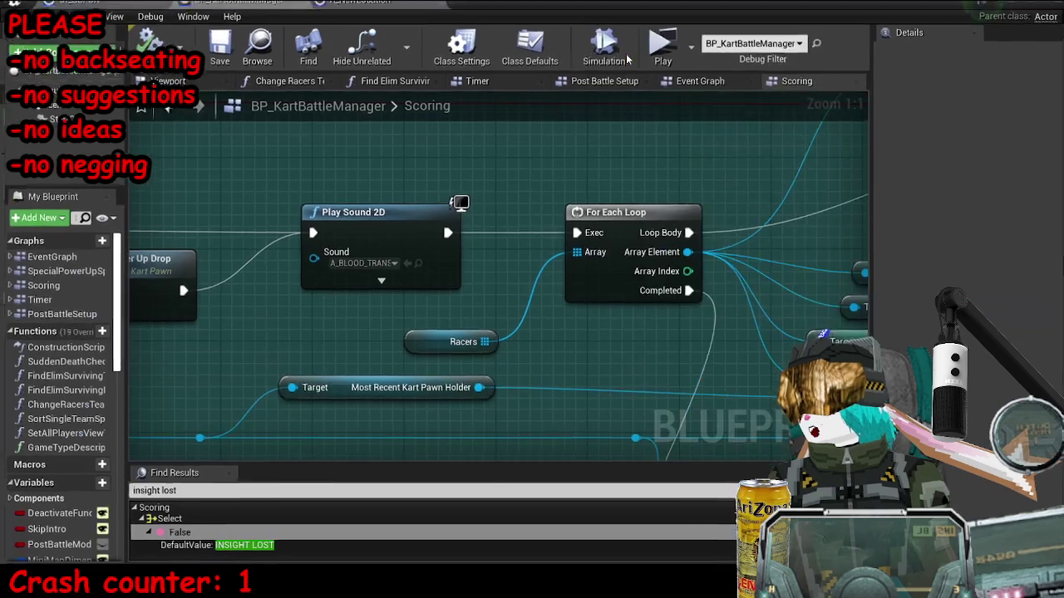
pyautogui.moveTo(676, 113); pyautogui.dragTo(583, 166)
pyautogui.scroll(-6, 583, 166)
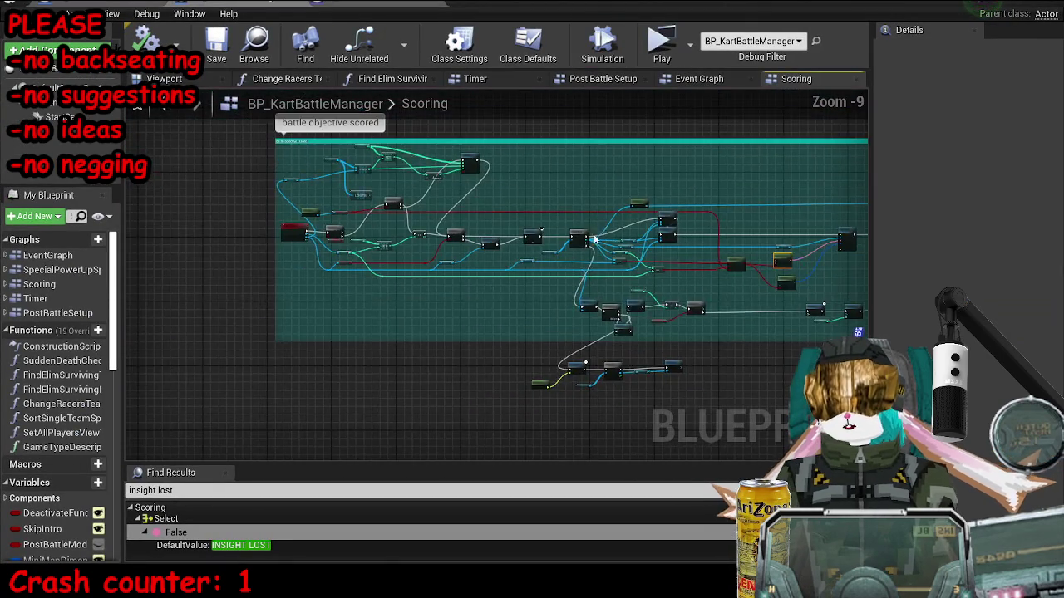
pyautogui.scroll(2, 463, 247)
pyautogui.moveTo(463, 246); pyautogui.dragTo(410, 290)
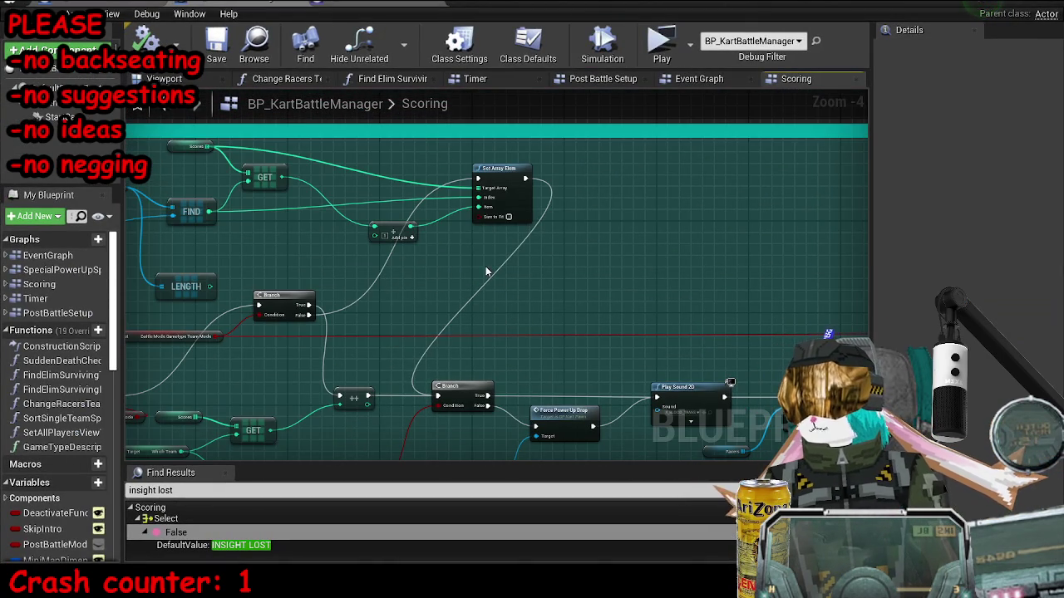
pyautogui.moveTo(553, 282)
pyautogui.mouseDown()
pyautogui.moveTo(557, 241)
pyautogui.moveTo(474, 174)
pyautogui.mouseUp()
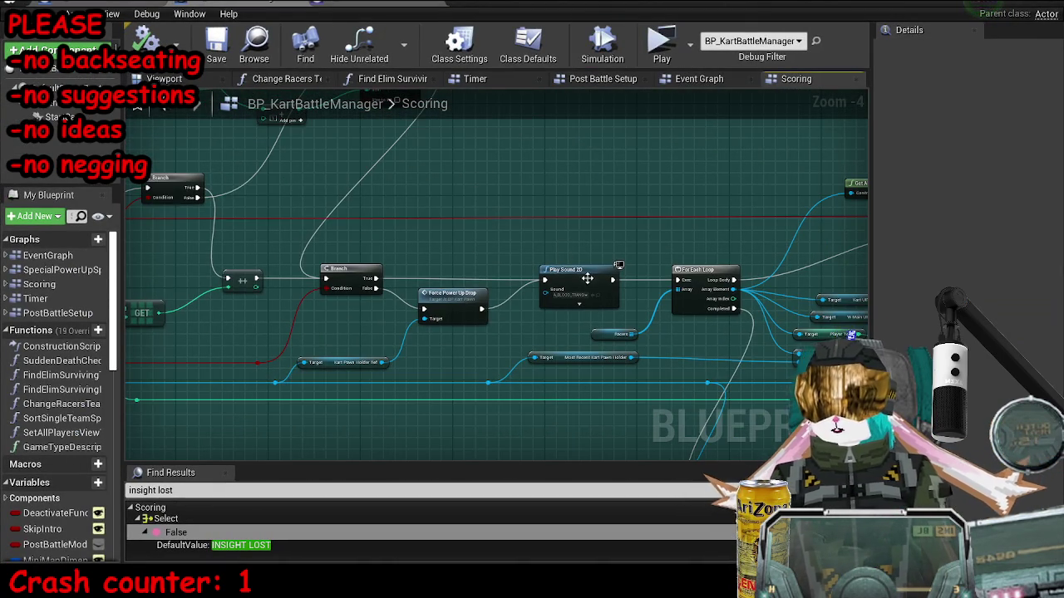
pyautogui.scroll(4, 474, 175)
# Select A_NewLocation in the Content Browser and assign it to the Play Sound 2D node.
pyautogui.press('super+Down')
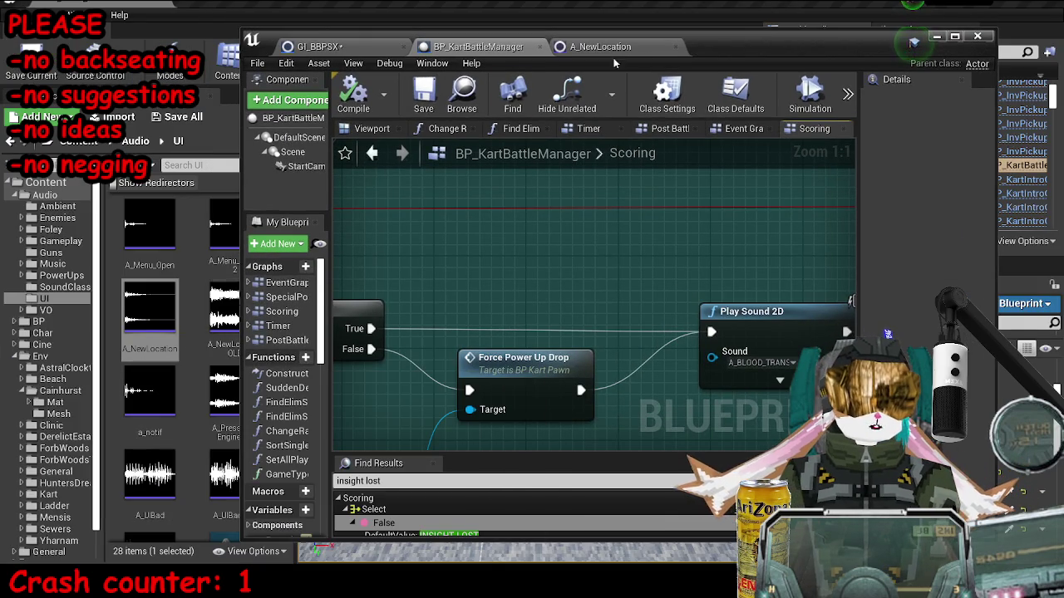
pyautogui.moveTo(849, 50); pyautogui.dragTo(947, 48)
pyautogui.click(150, 306)
pyautogui.moveTo(840, 366)
pyautogui.mouseDown()
pyautogui.moveTo(680, 319)
pyautogui.moveTo(465, 300)
pyautogui.mouseUp()
pyautogui.scroll(-4, 581, 275)
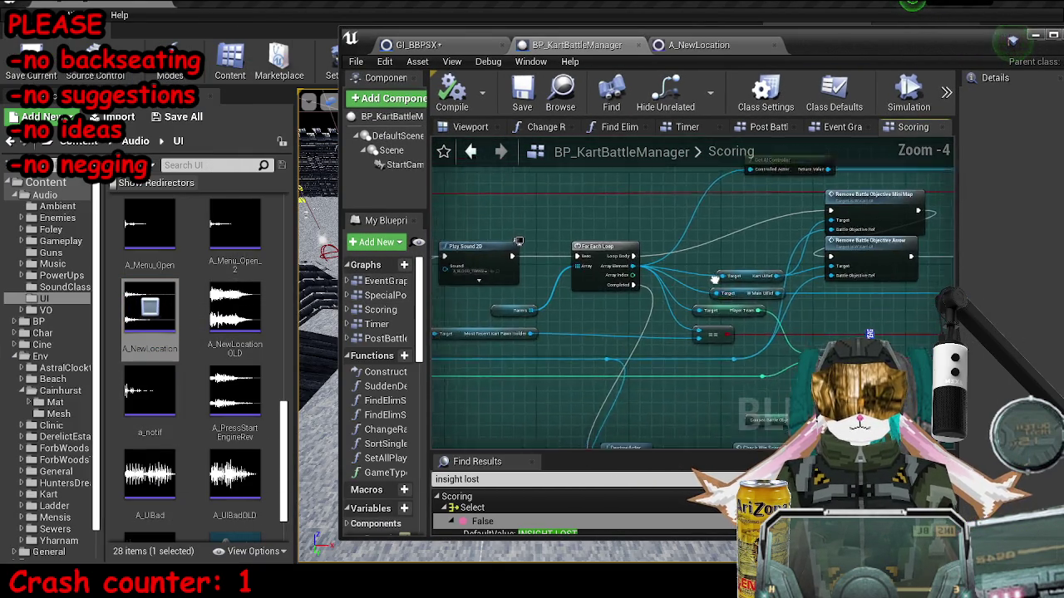
pyautogui.scroll(4, 648, 239)
pyautogui.click(635, 231)
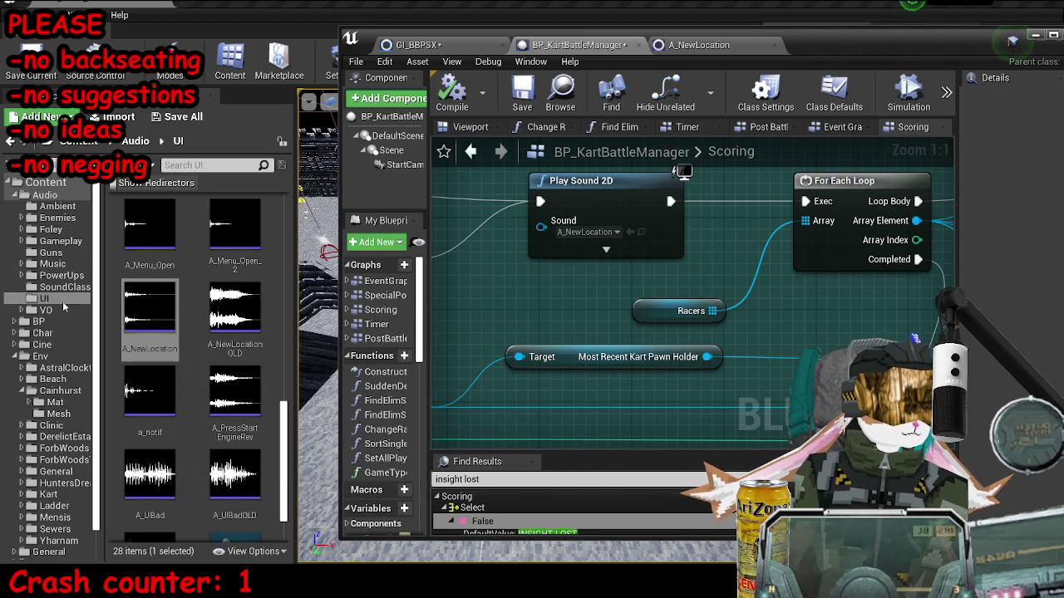
# In the Gameplay sounds folder, preview A_Disintegration_OLD, a_dangeralarm and a_boostpad.
pyautogui.click(59, 241)
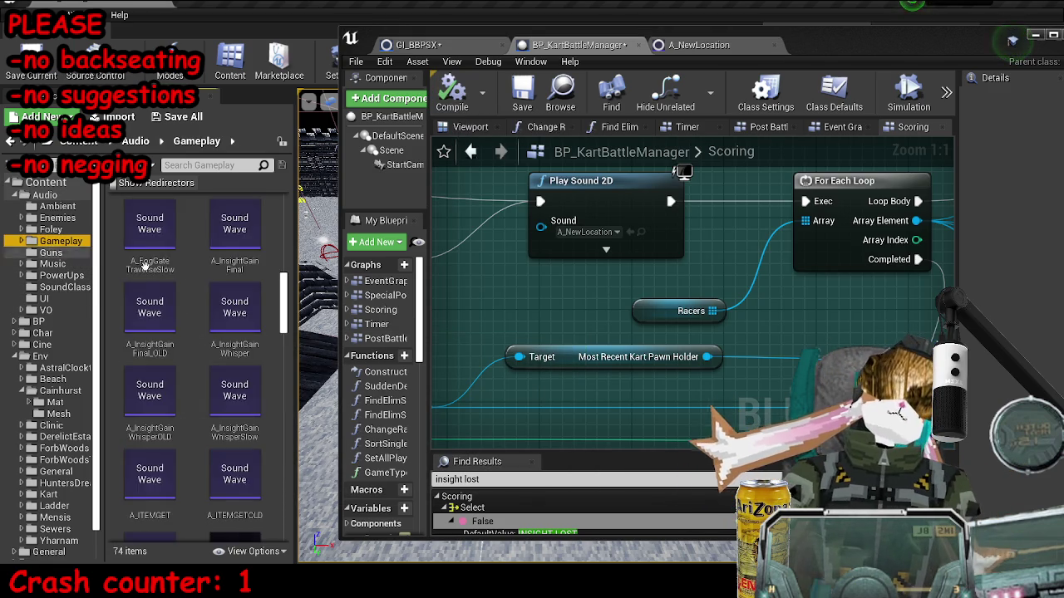
pyautogui.scroll(-10, 226, 339)
pyautogui.scroll(4, 226, 339)
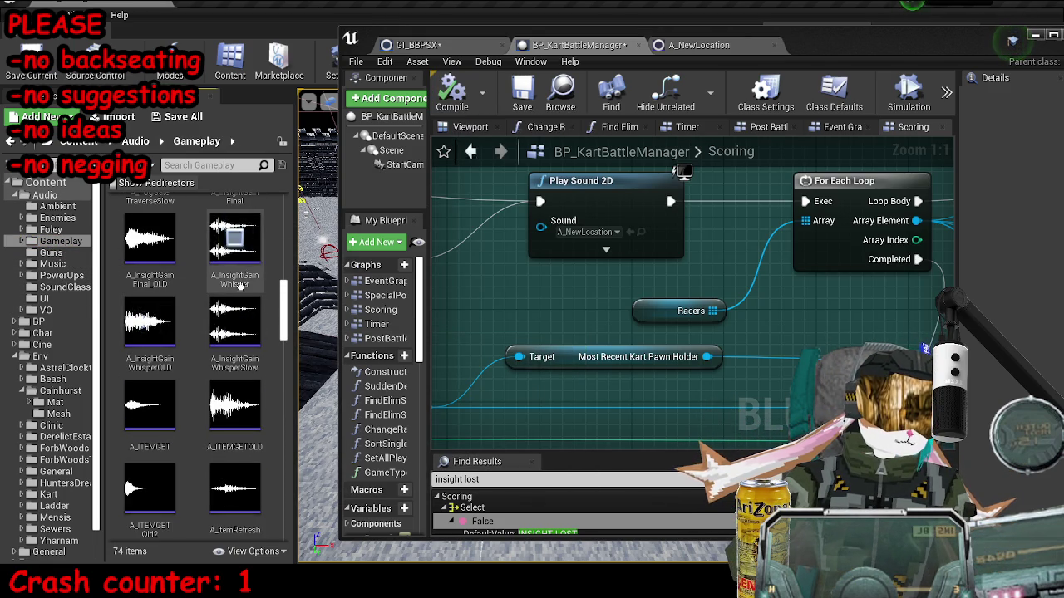
pyautogui.scroll(1, 149, 333)
pyautogui.scroll(2, 154, 349)
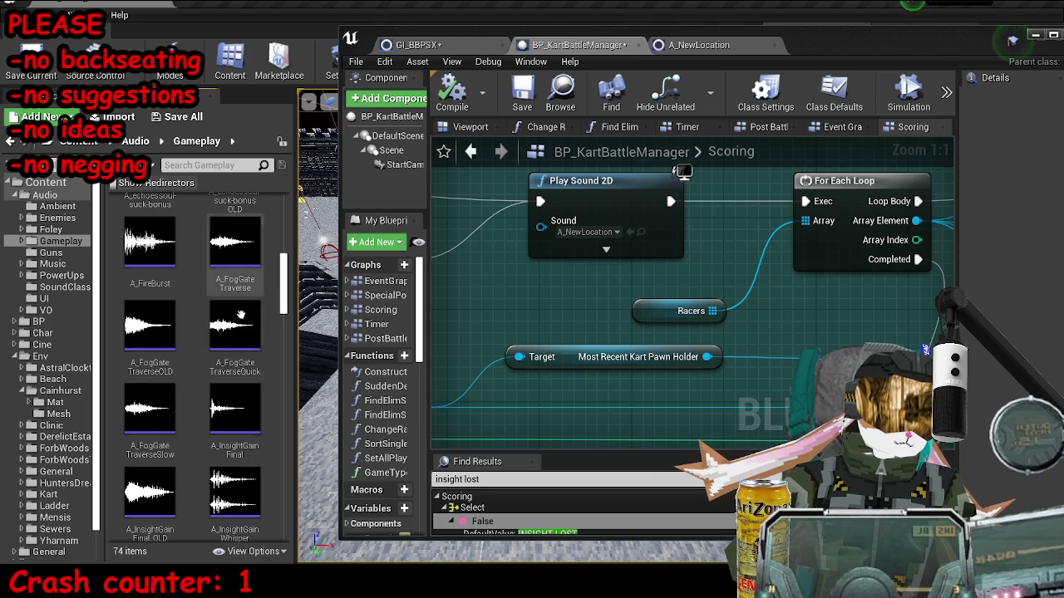
pyautogui.scroll(5, 150, 293)
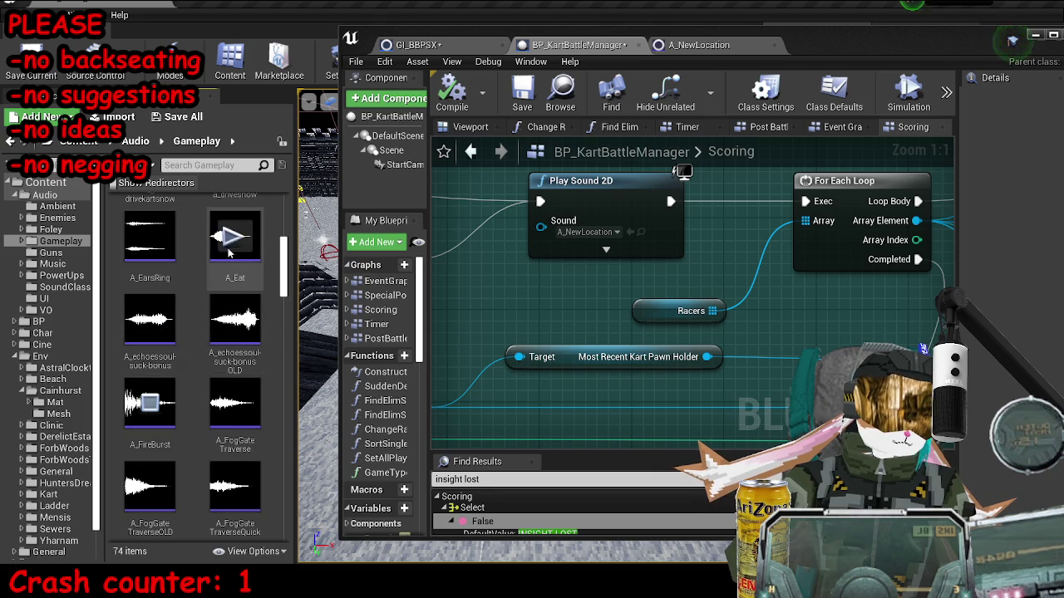
pyautogui.scroll(2, 237, 295)
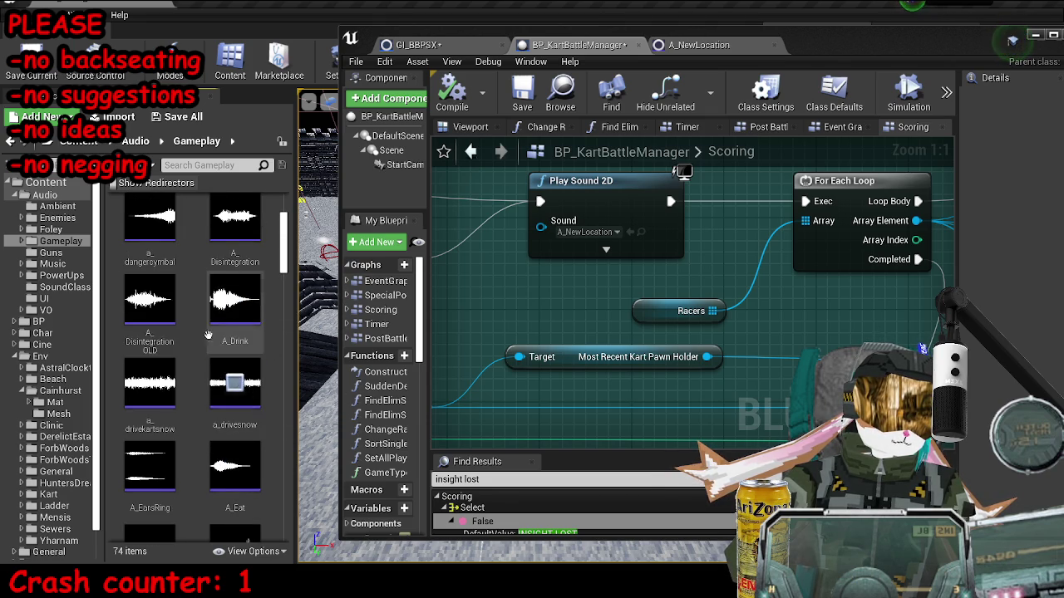
pyautogui.click(150, 297)
pyautogui.scroll(3, 237, 307)
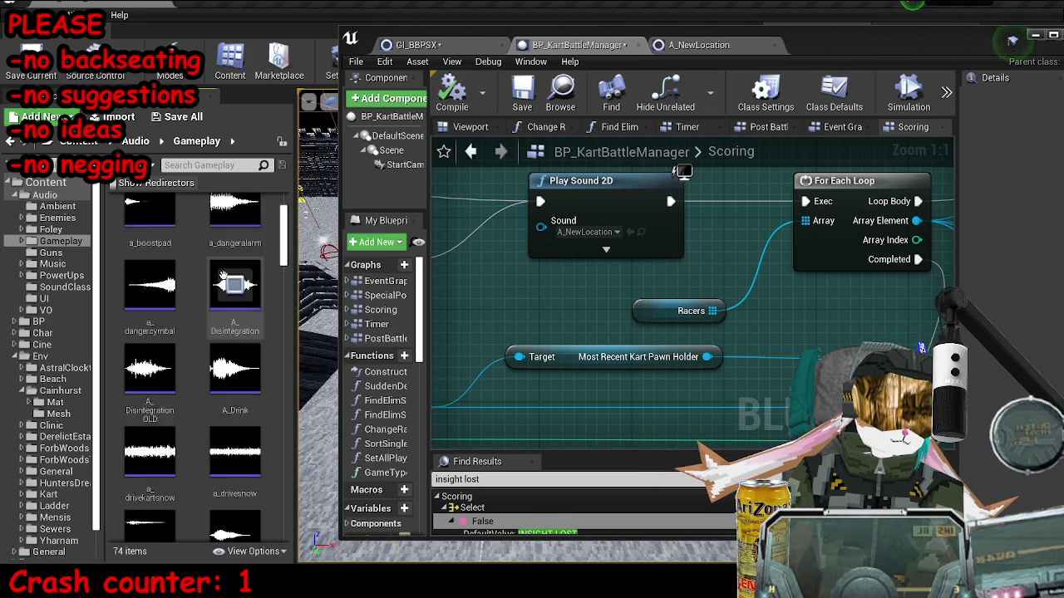
pyautogui.click(241, 314)
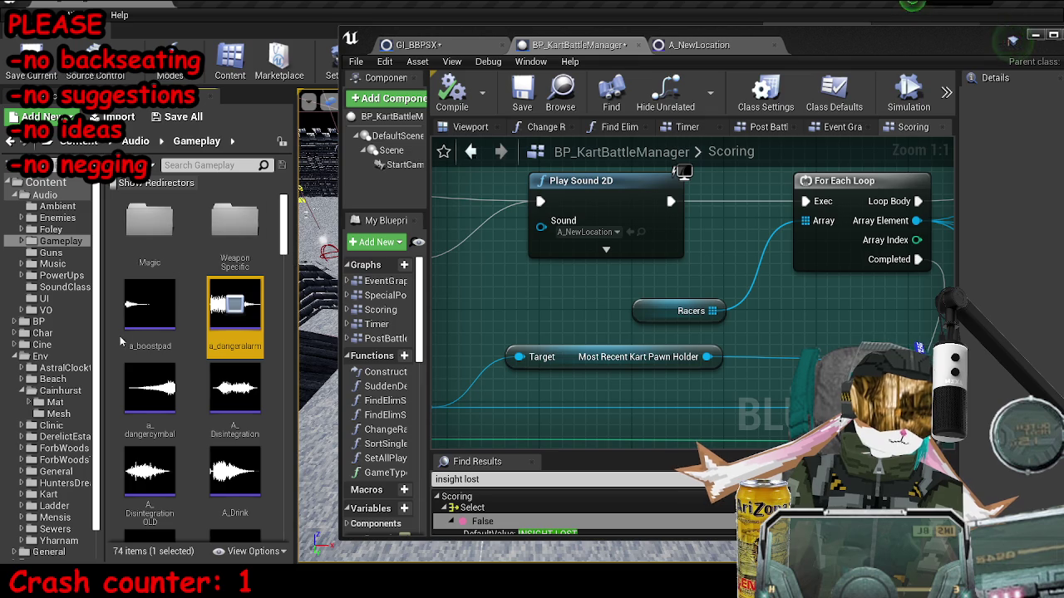
pyautogui.click(150, 304)
pyautogui.moveTo(283, 247); pyautogui.dragTo(284, 444)
# Assign A_YOU_HUNTED to the Play Sound 2D node and save via Save All > Save Selected.
pyautogui.click(235, 441)
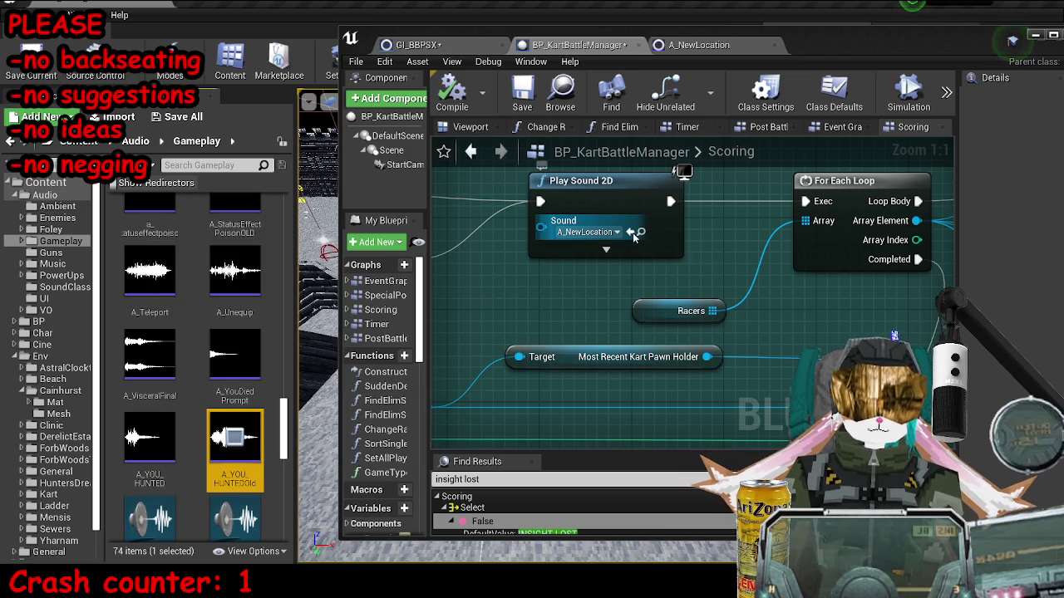
pyautogui.click(164, 453)
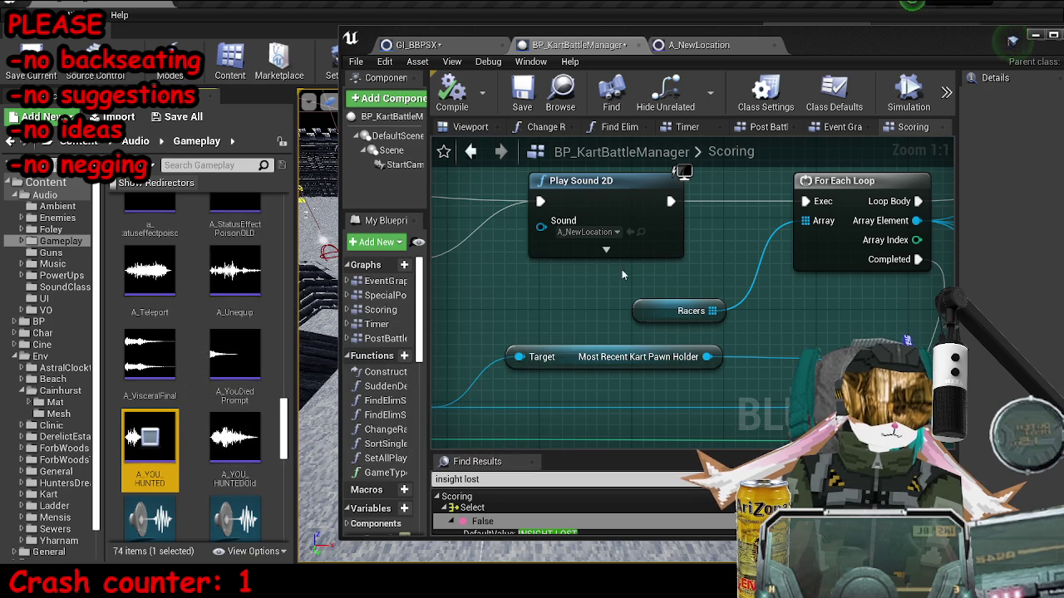
pyautogui.click(630, 232)
pyautogui.click(150, 353)
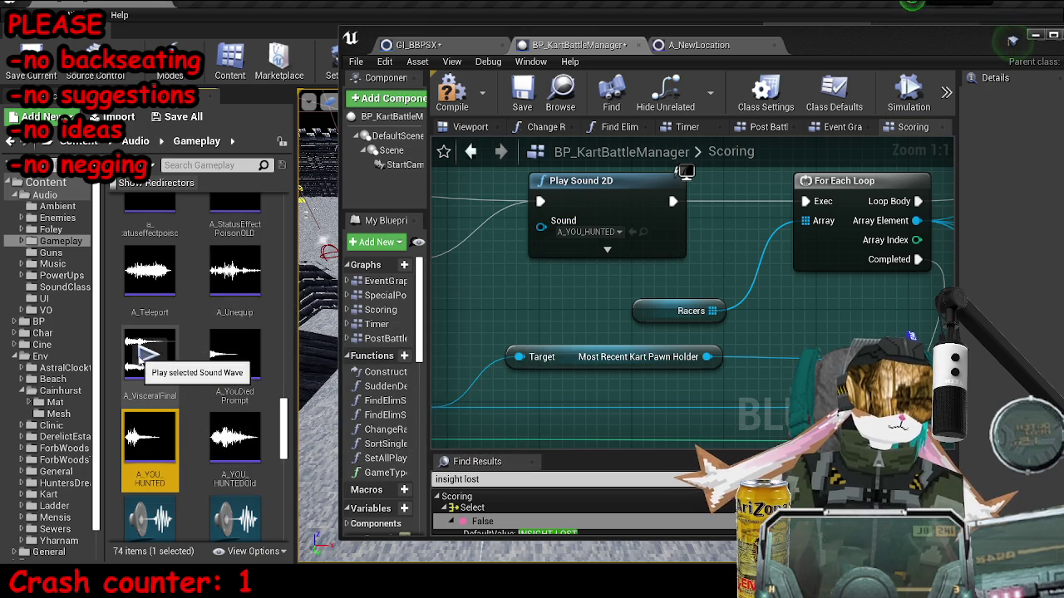
pyautogui.click(164, 127)
pyautogui.click(610, 379)
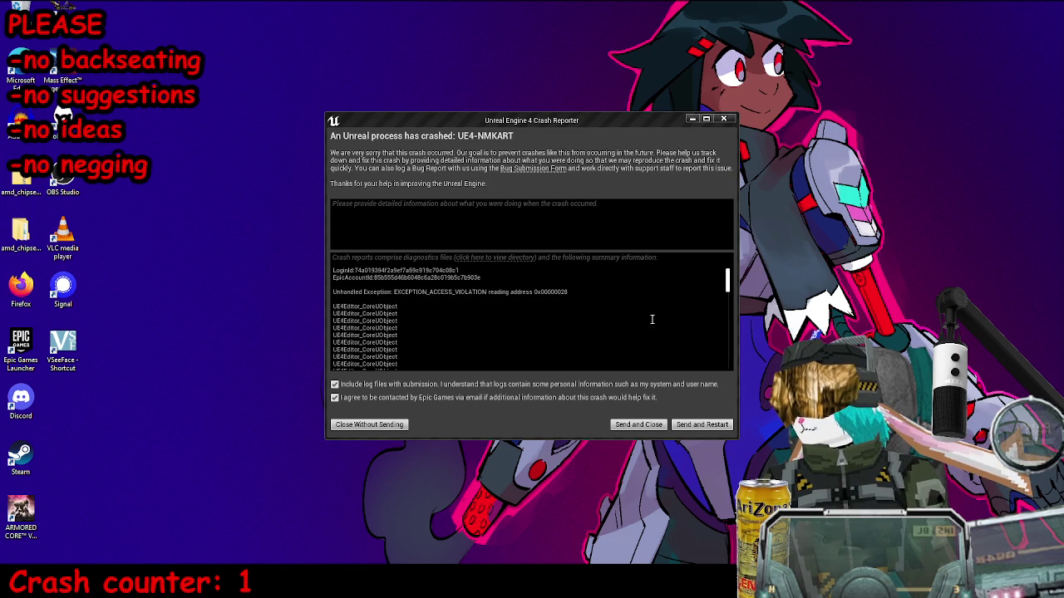
# Send the crash report and restart the editor.
pyautogui.click(701, 424)
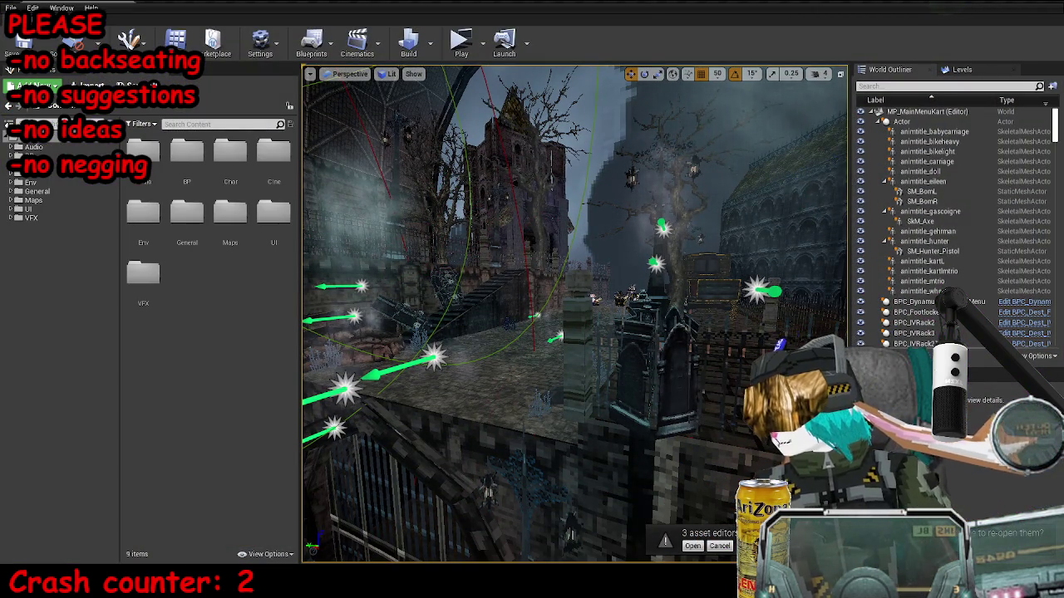
# Reopen the previous asset editors, then load MP_KartA_SnowC from the Maps/Kart/Battle folder.
pyautogui.click(691, 547)
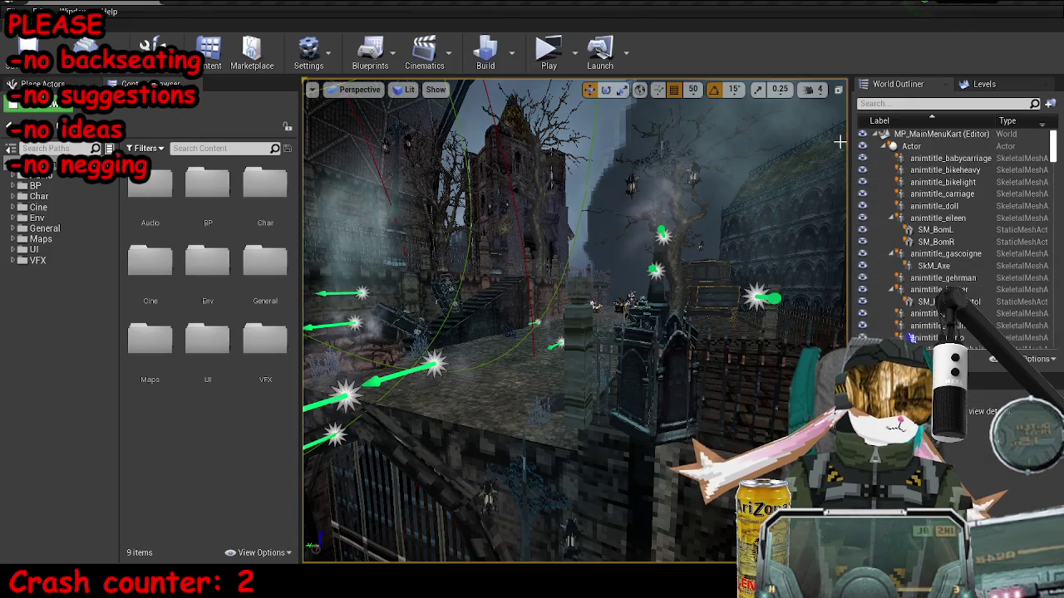
pyautogui.click(981, 84)
pyautogui.rightClick(881, 138)
pyautogui.click(947, 211)
pyautogui.moveTo(265, 342)
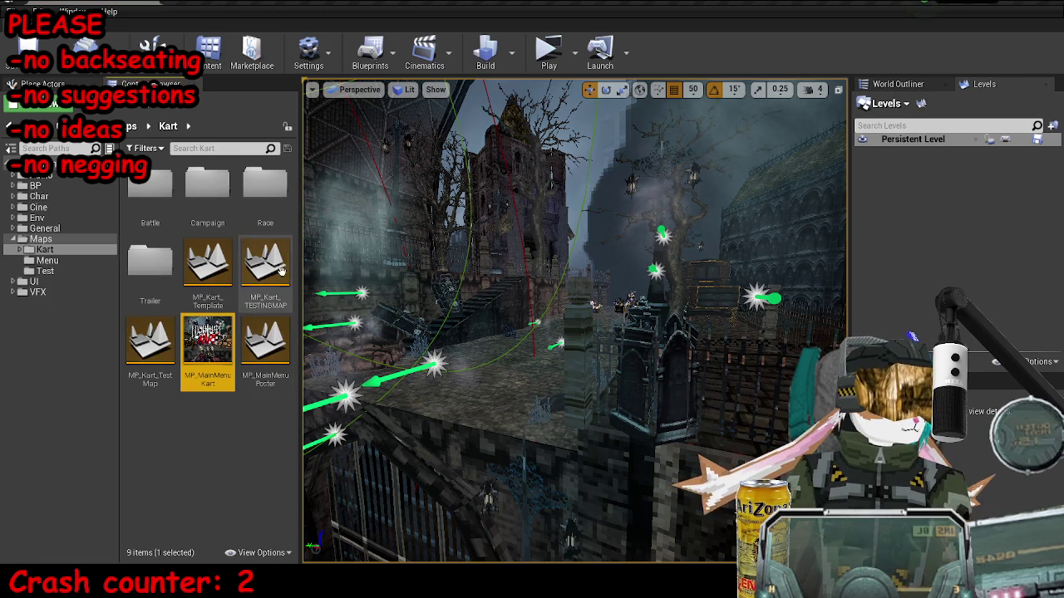
pyautogui.doubleClick(265, 184)
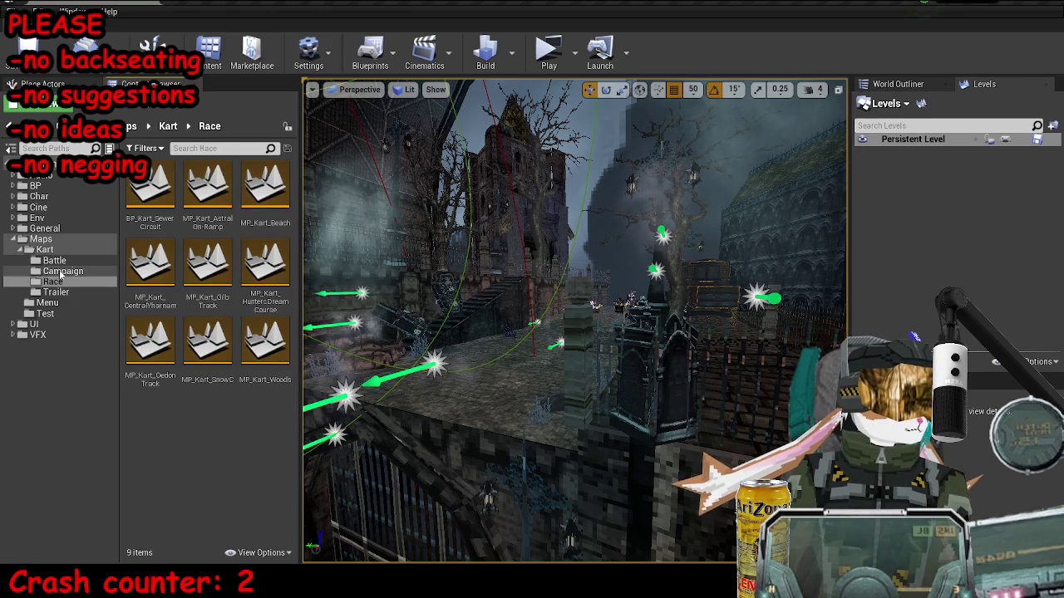
pyautogui.click(63, 271)
pyautogui.click(54, 260)
pyautogui.click(151, 340)
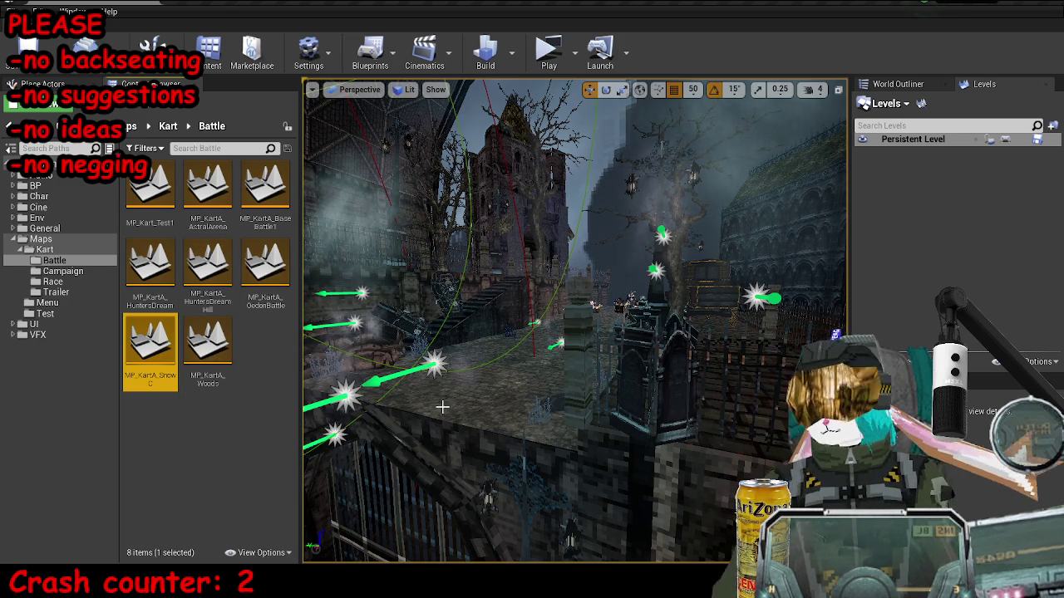
pyautogui.doubleClick(141, 372)
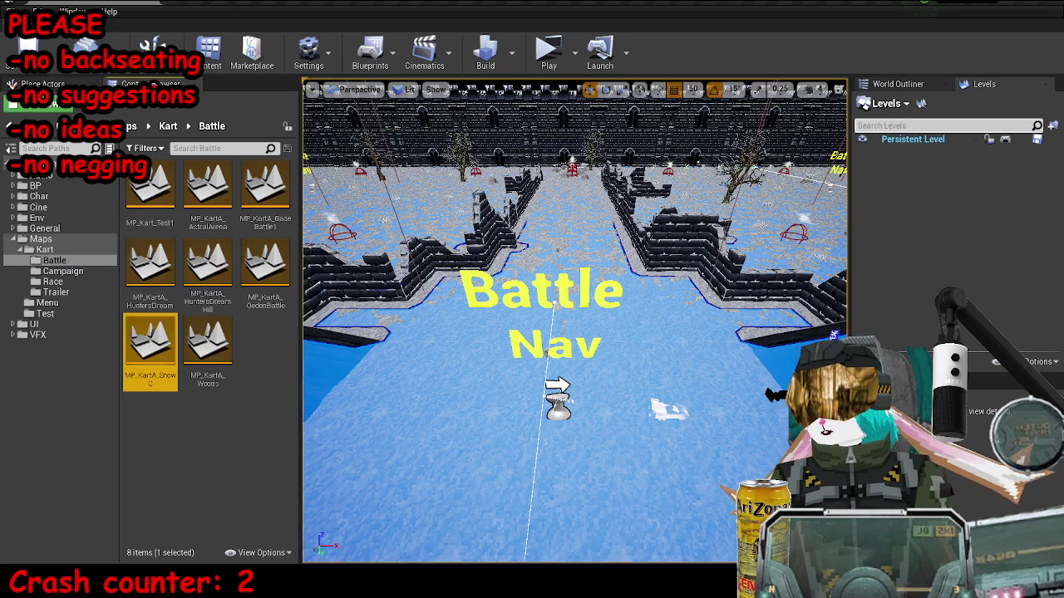
pyautogui.moveTo(573, 324)
pyautogui.mouseDown()
pyautogui.moveTo(557, 307)
pyautogui.moveTo(537, 329)
pyautogui.moveTo(524, 267)
pyautogui.mouseUp()
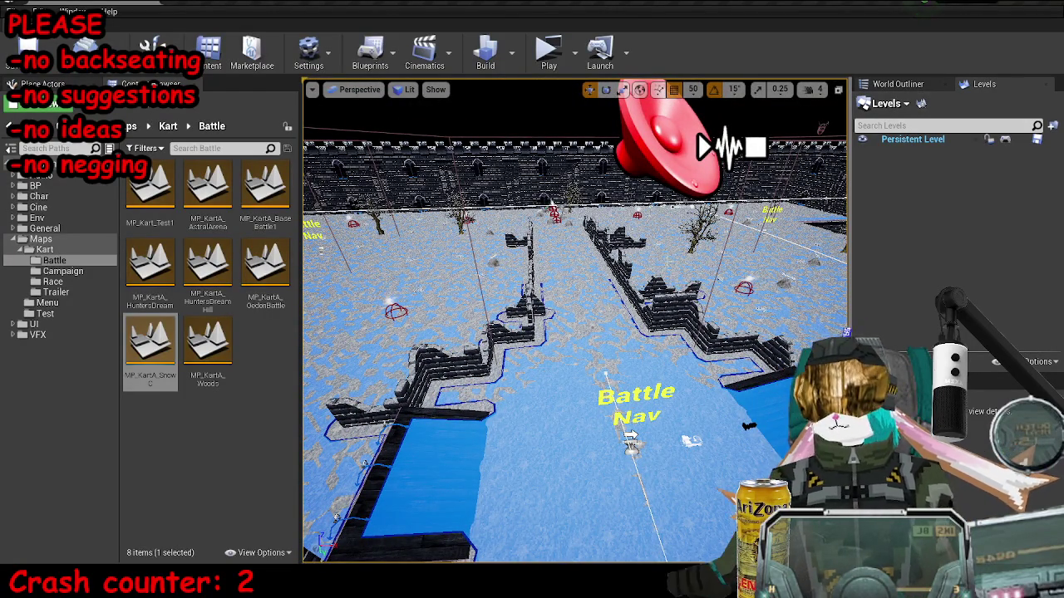
pyautogui.moveTo(524, 268)
pyautogui.mouseDown()
pyautogui.moveTo(515, 241)
pyautogui.moveTo(494, 254)
pyautogui.mouseUp()
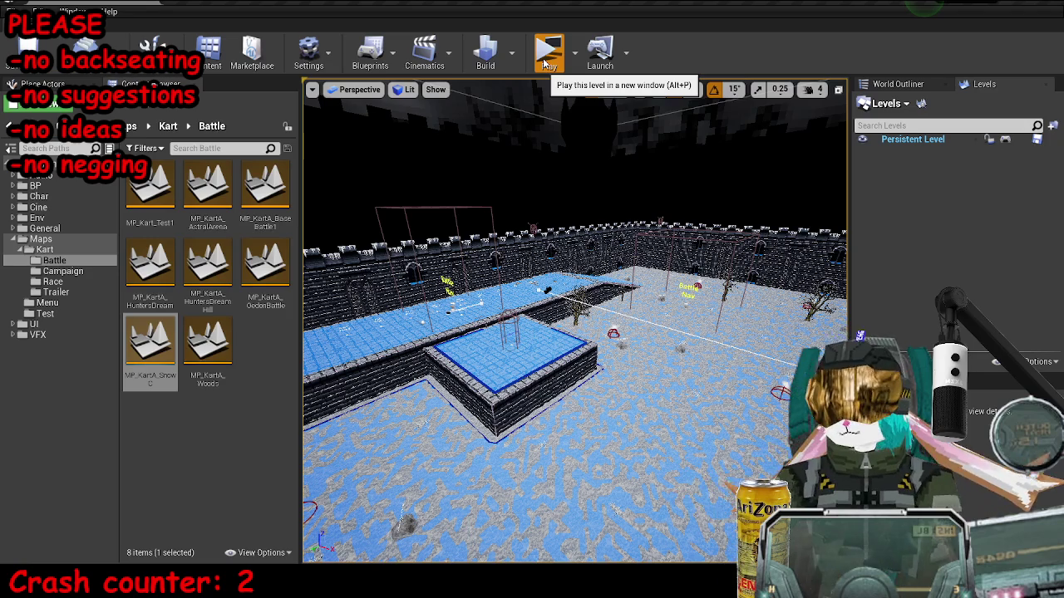
pyautogui.click(545, 58)
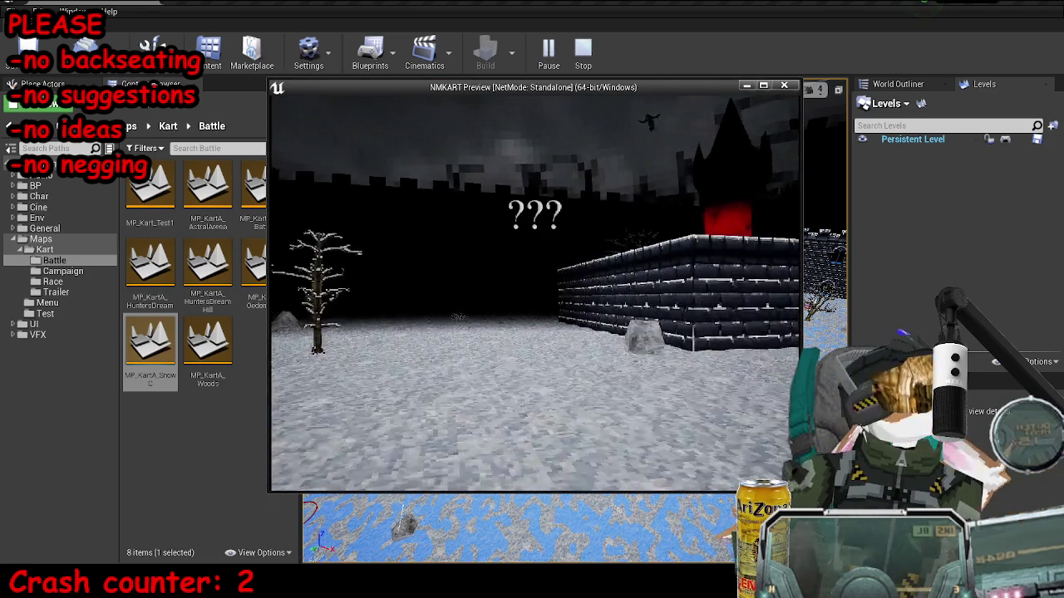
pyautogui.press('d')
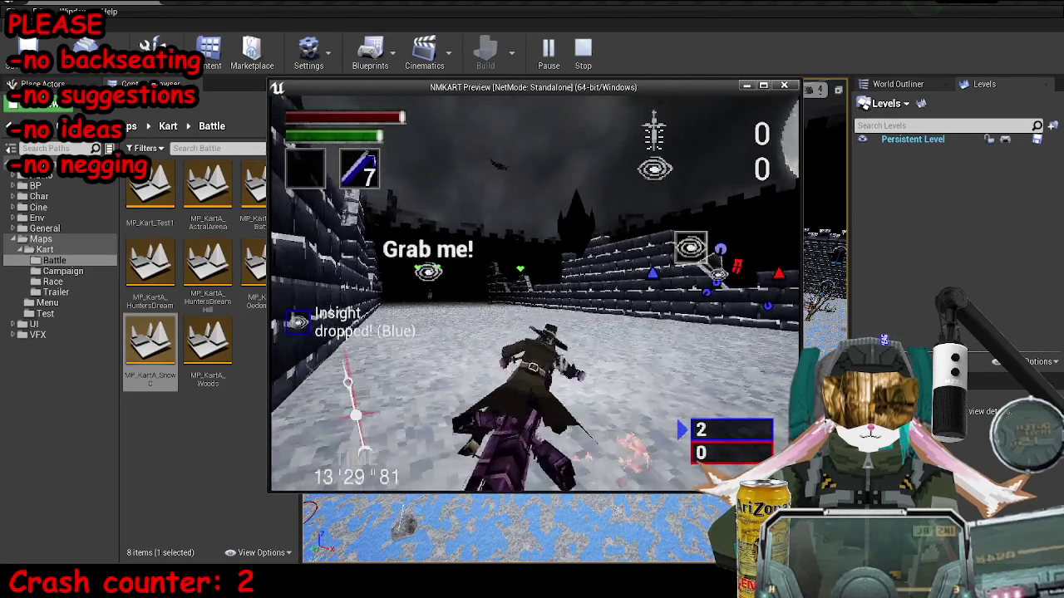
pyautogui.press('Escape')
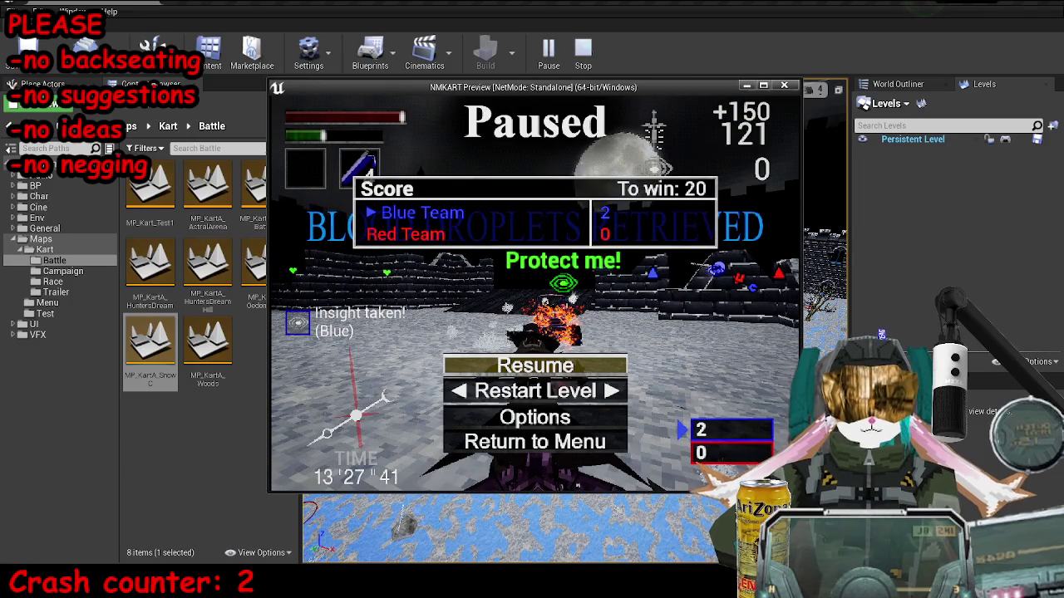
pyautogui.press('Escape')
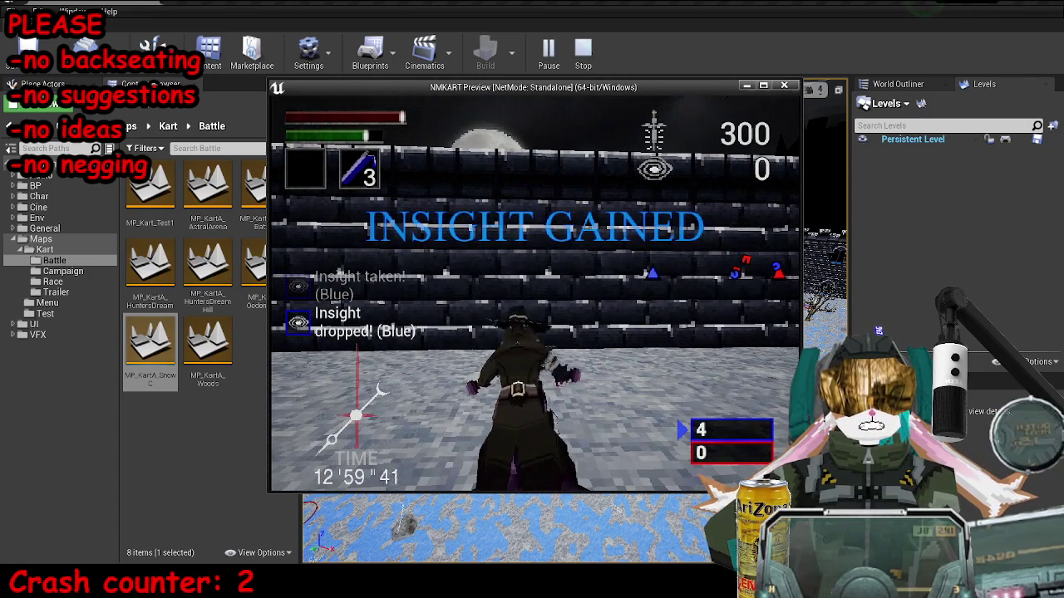
pyautogui.press('Escape')
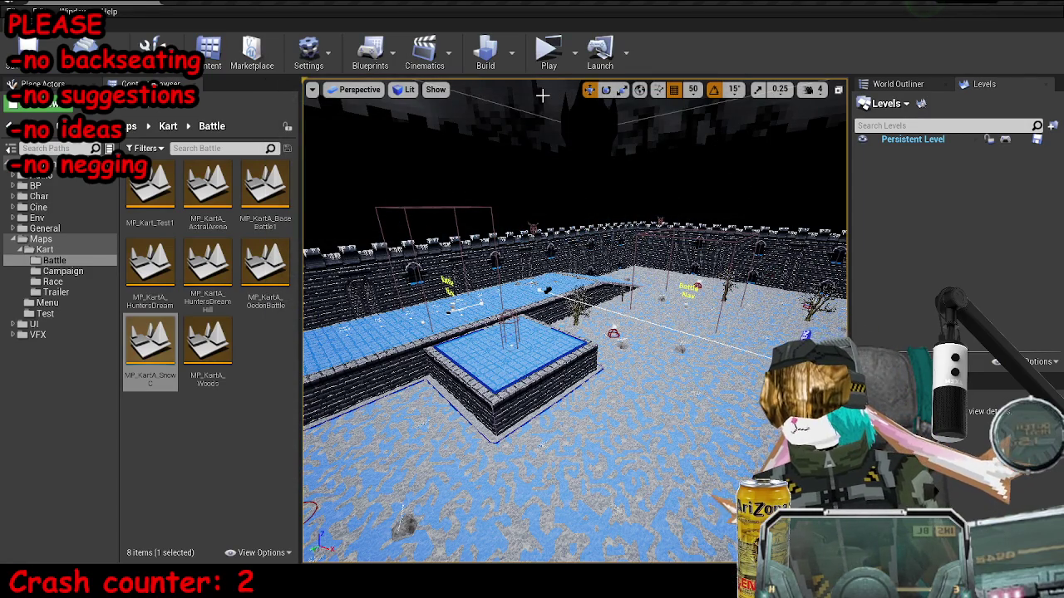
# Select the nav link points by the pool edge and slide them apart from a top view.
pyautogui.moveTo(542, 96)
pyautogui.mouseDown()
pyautogui.moveTo(537, 196)
pyautogui.moveTo(491, 253)
pyautogui.moveTo(500, 267)
pyautogui.moveTo(670, 321)
pyautogui.mouseUp()
pyautogui.click(637, 318)
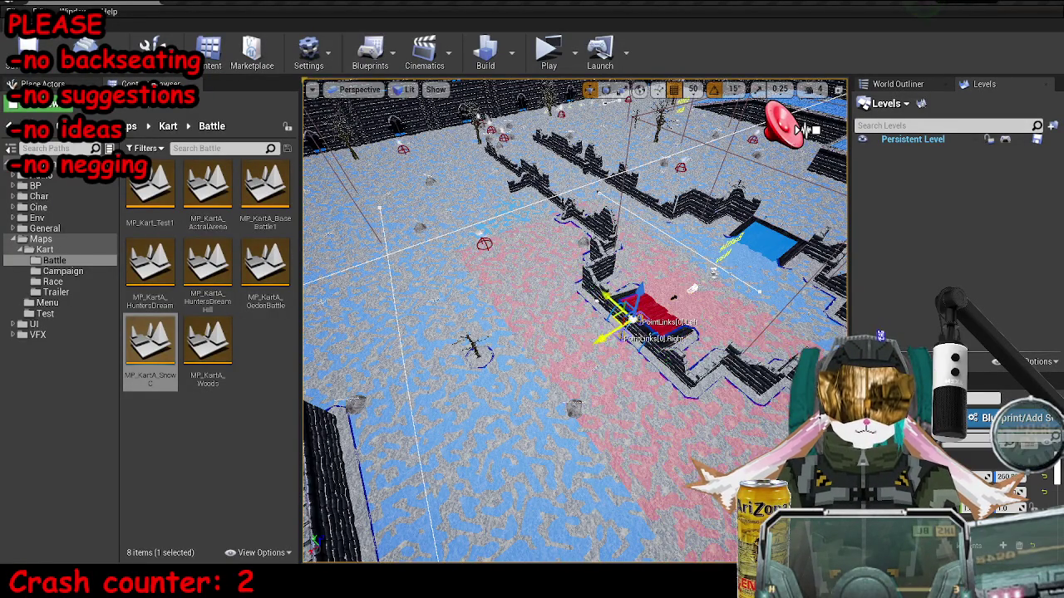
pyautogui.press('f')
pyautogui.keyDown('ctrl'); pyautogui.click(650, 297); pyautogui.keyUp('ctrl')
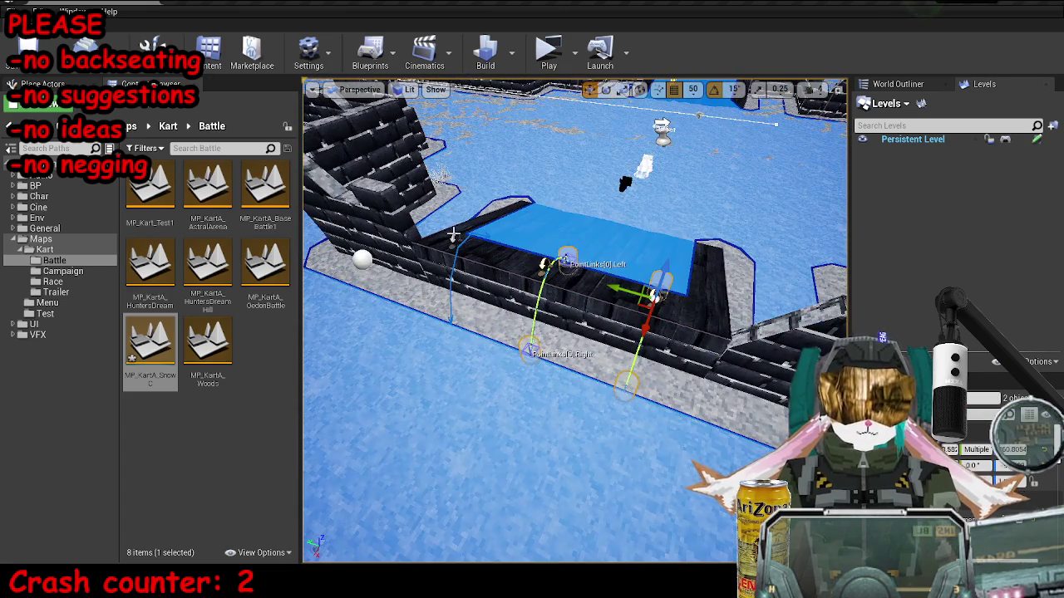
pyautogui.moveTo(683, 303); pyautogui.dragTo(648, 332)
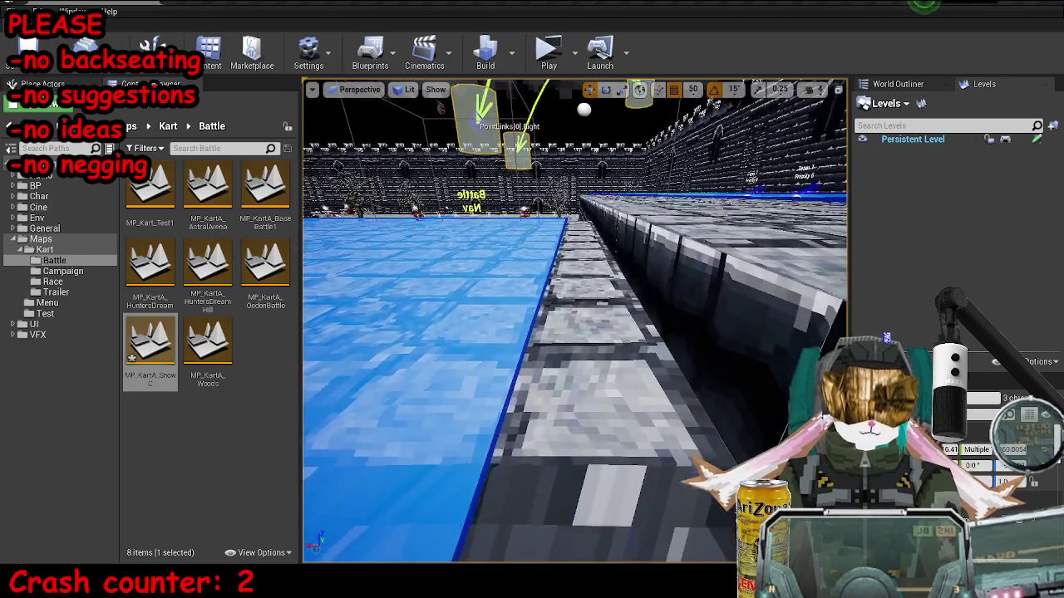
pyautogui.moveTo(574, 98)
pyautogui.mouseDown()
pyautogui.moveTo(557, 100)
pyautogui.moveTo(573, 98)
pyautogui.moveTo(574, 167)
pyautogui.mouseUp()
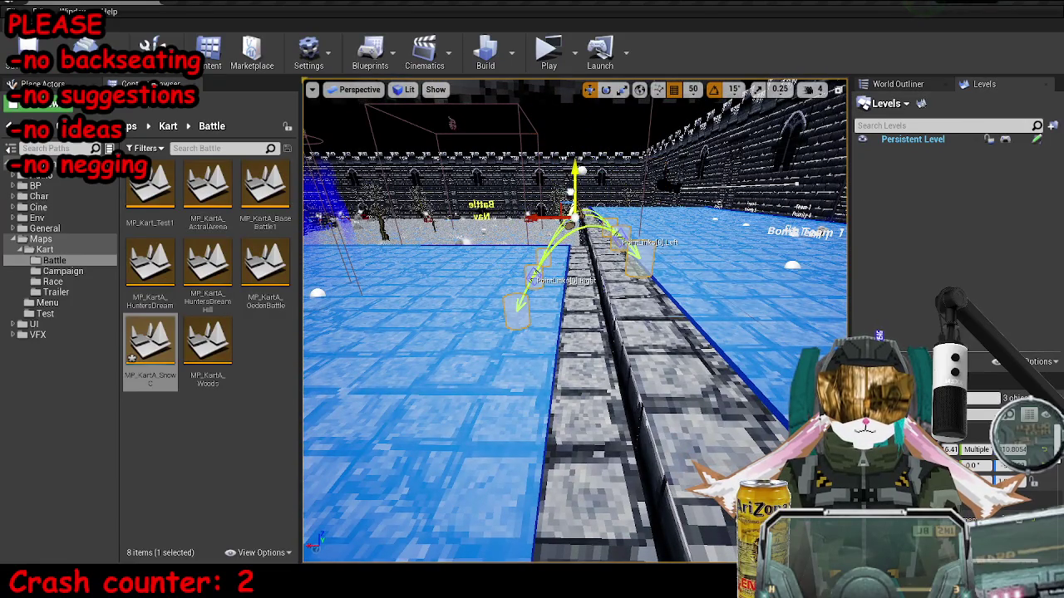
pyautogui.moveTo(573, 333)
pyautogui.mouseDown()
pyautogui.moveTo(557, 332)
pyautogui.moveTo(573, 332)
pyautogui.mouseUp()
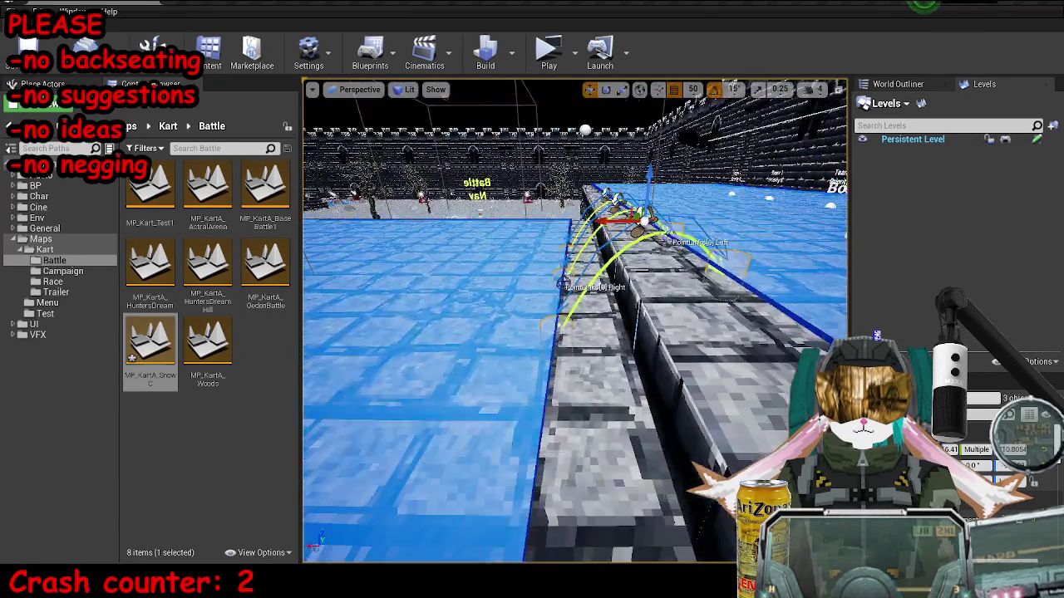
pyautogui.moveTo(648, 328); pyautogui.dragTo(692, 116)
pyautogui.click(655, 137)
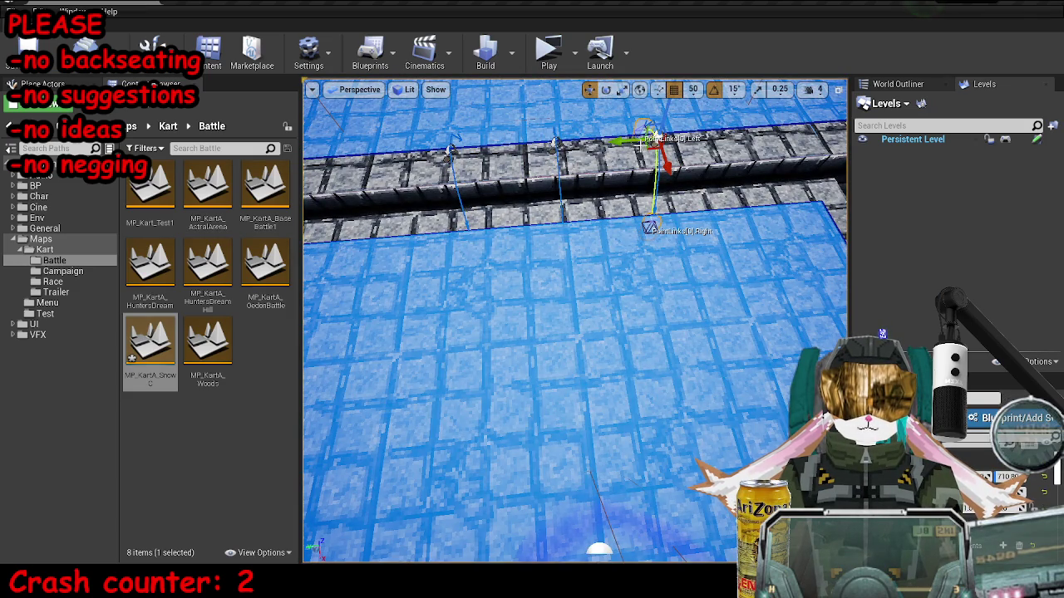
pyautogui.moveTo(653, 138); pyautogui.dragTo(712, 134)
pyautogui.moveTo(449, 151)
pyautogui.mouseDown()
pyautogui.moveTo(411, 170)
pyautogui.moveTo(344, 169)
pyautogui.moveTo(357, 158)
pyautogui.mouseUp()
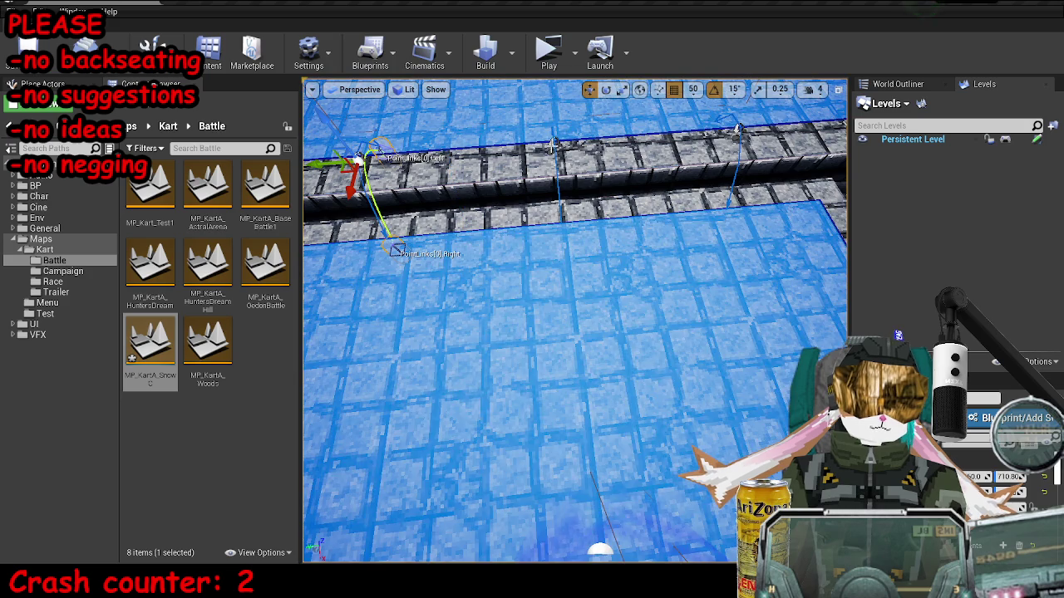
# Rotate the nav-link actor, move it onto the right stone wall, and save the map.
pyautogui.click(552, 148)
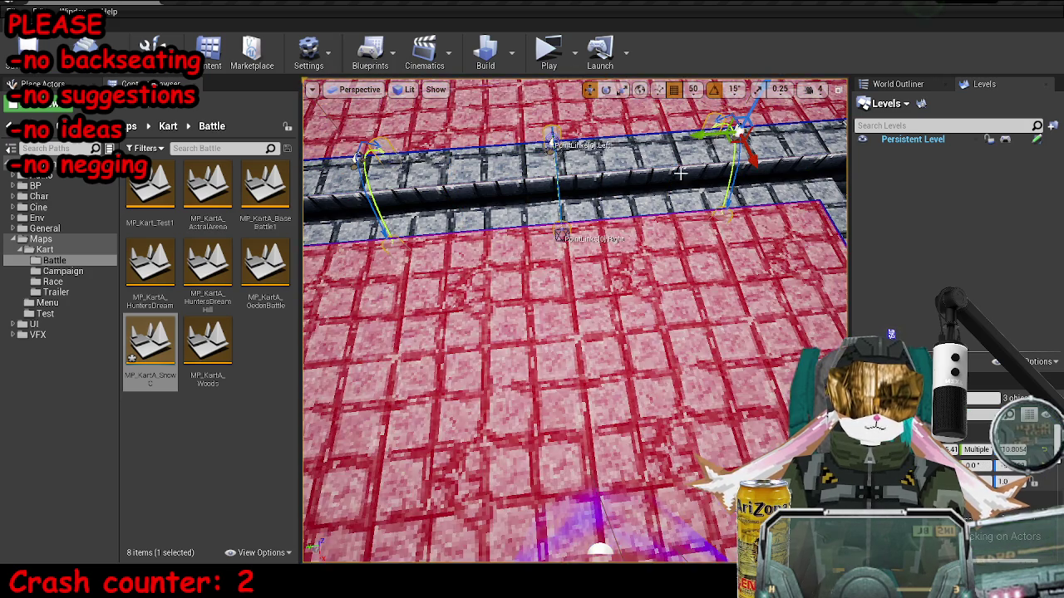
pyautogui.press('f')
pyautogui.press('e')
pyautogui.moveTo(682, 224)
pyautogui.mouseDown()
pyautogui.moveTo(699, 241)
pyautogui.moveTo(690, 266)
pyautogui.moveTo(665, 275)
pyautogui.mouseUp()
pyautogui.press('w')
pyautogui.moveTo(619, 243)
pyautogui.mouseDown()
pyautogui.moveTo(499, 253)
pyautogui.moveTo(480, 340)
pyautogui.mouseUp()
pyautogui.moveTo(397, 332); pyautogui.dragTo(835, 309)
pyautogui.press('f')
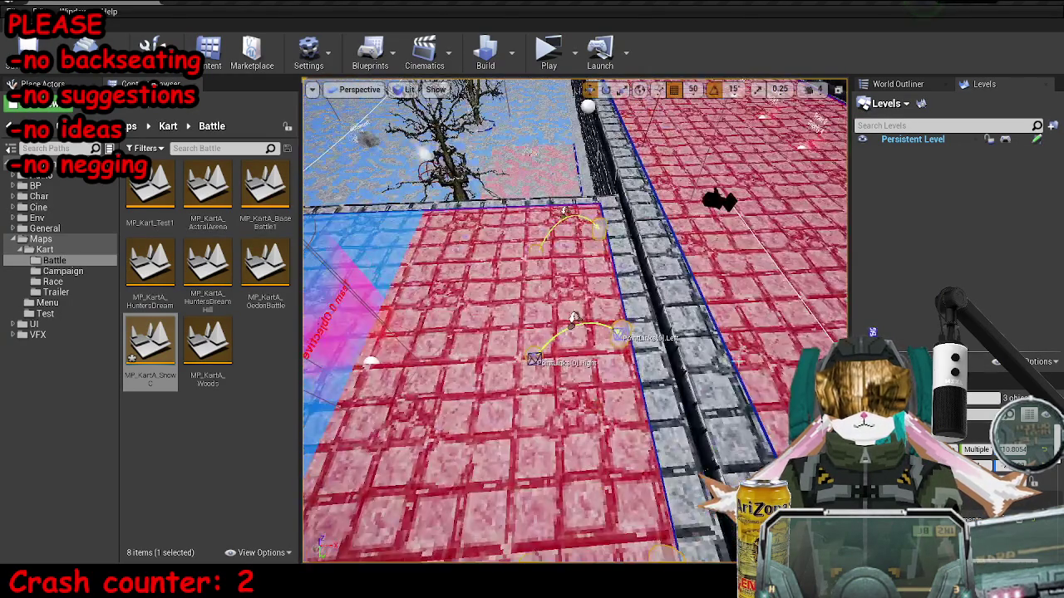
pyautogui.moveTo(636, 364); pyautogui.dragTo(702, 363)
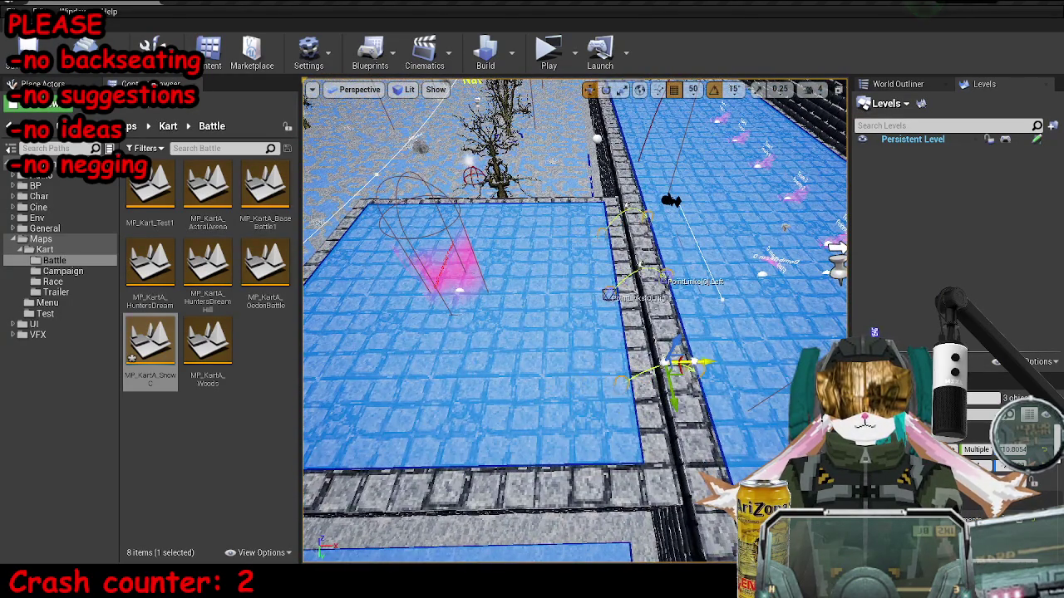
pyautogui.click(706, 343)
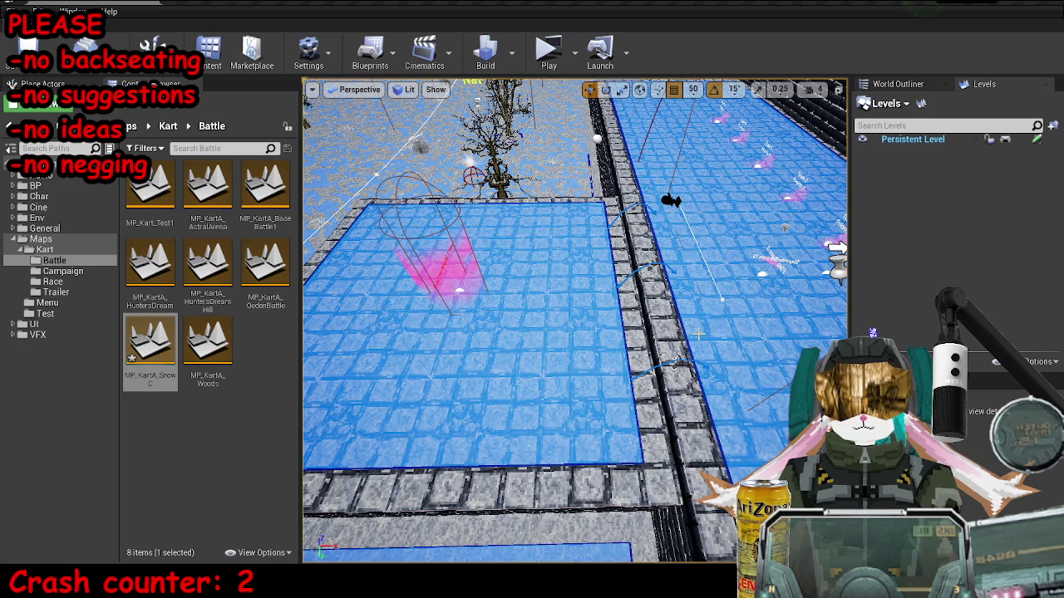
pyautogui.hotkey('ctrl', 's')
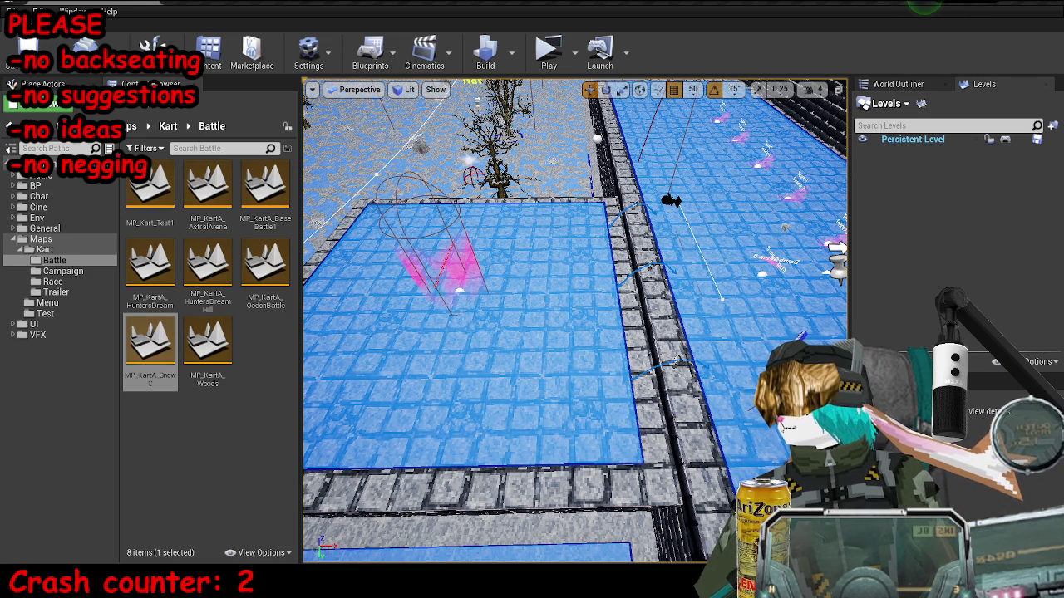
pyautogui.moveTo(610, 331); pyautogui.dragTo(611, 331)
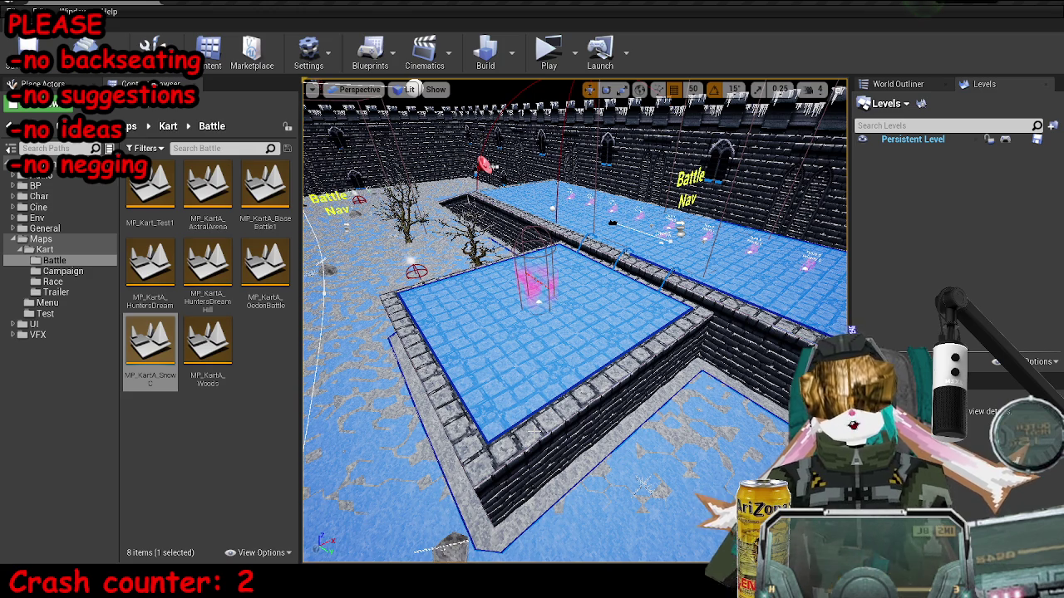
pyautogui.moveTo(643, 487); pyautogui.dragTo(592, 480)
pyautogui.moveTo(499, 350); pyautogui.dragTo(498, 349)
pyautogui.moveTo(748, 366); pyautogui.dragTo(748, 365)
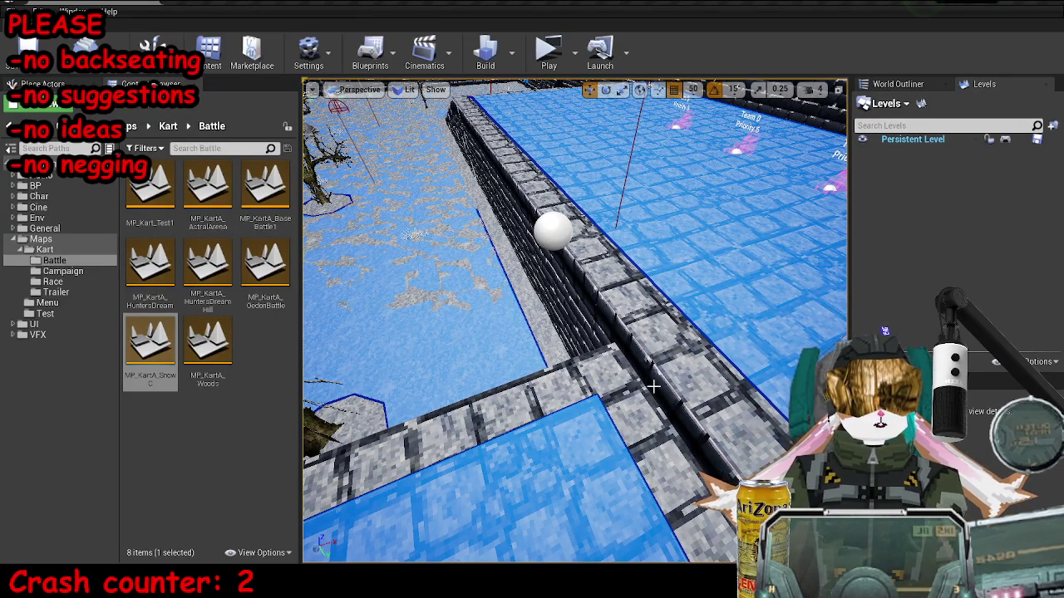
# Select the right endpoint of the point link sitting on the ledge.
pyautogui.moveTo(424, 391); pyautogui.dragTo(510, 184)
pyautogui.click(511, 184)
pyautogui.moveTo(610, 250); pyautogui.dragTo(610, 250)
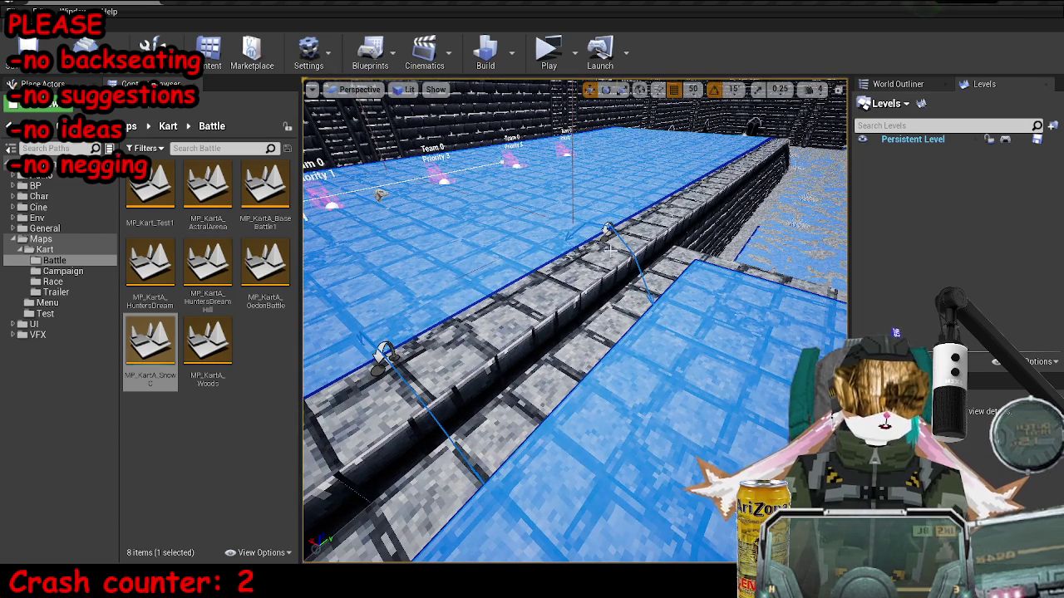
pyautogui.click(609, 237)
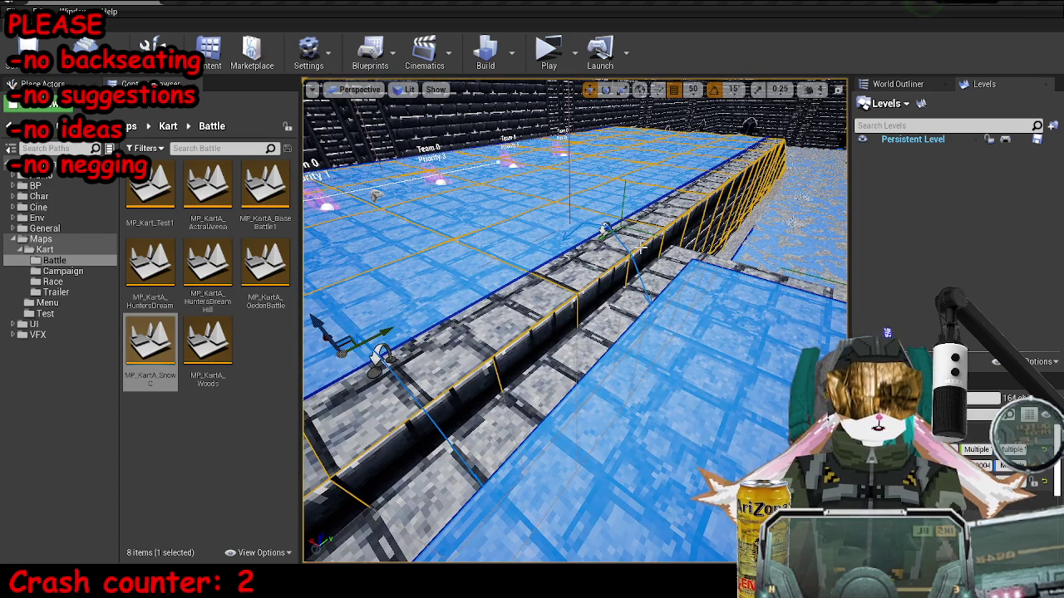
pyautogui.moveTo(647, 285); pyautogui.dragTo(632, 280)
pyautogui.click(646, 285)
pyautogui.moveTo(542, 237); pyautogui.dragTo(542, 237)
pyautogui.moveTo(540, 316); pyautogui.dragTo(540, 316)
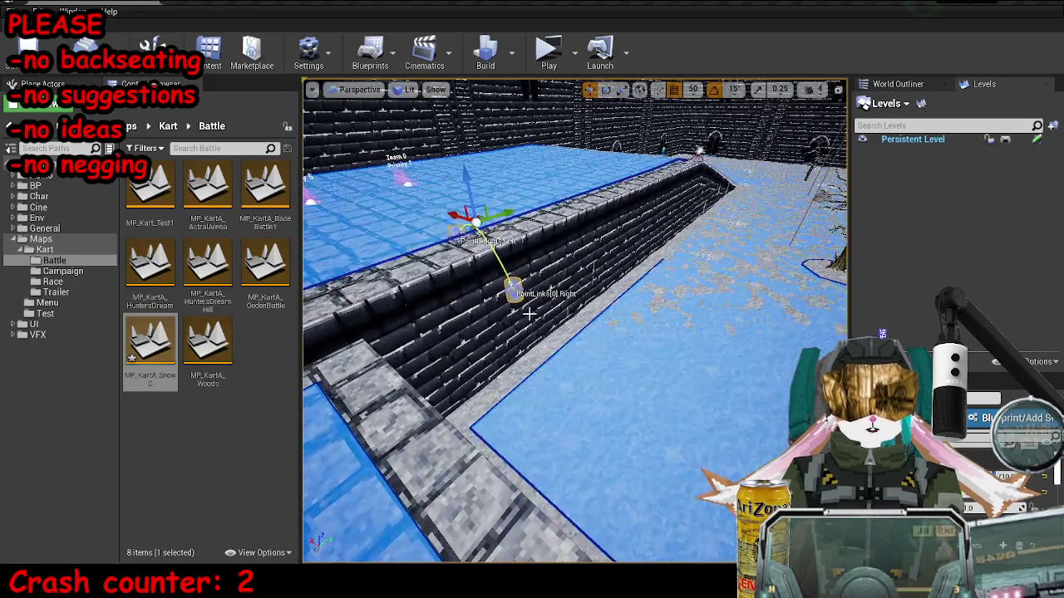
pyautogui.click(514, 289)
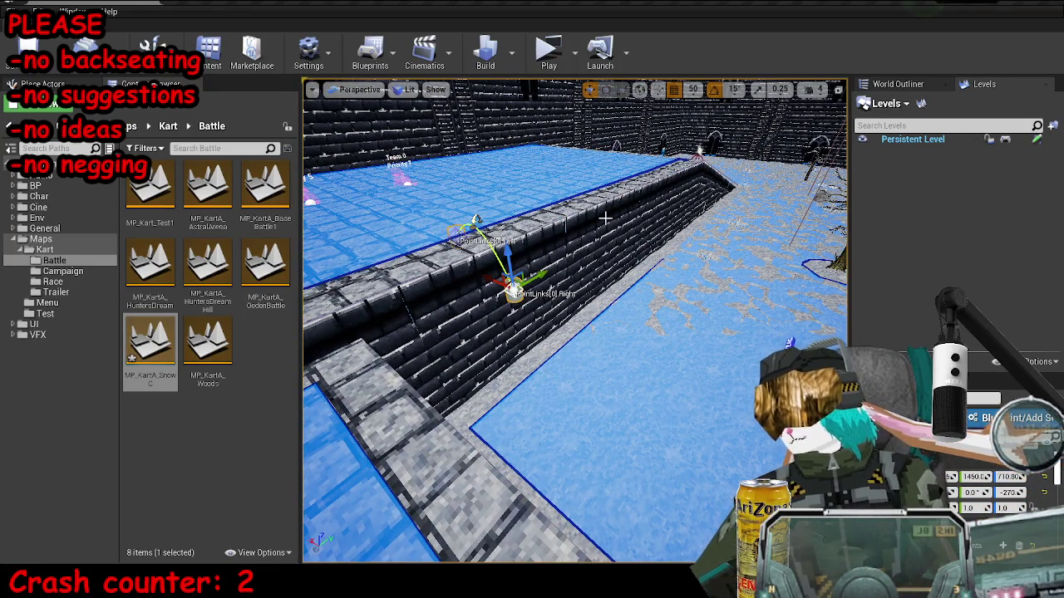
# Lower the right endpoint down onto the floor and move it out from the wall.
pyautogui.moveTo(507, 264)
pyautogui.mouseDown()
pyautogui.moveTo(526, 357)
pyautogui.moveTo(532, 325)
pyautogui.moveTo(511, 325)
pyautogui.mouseUp()
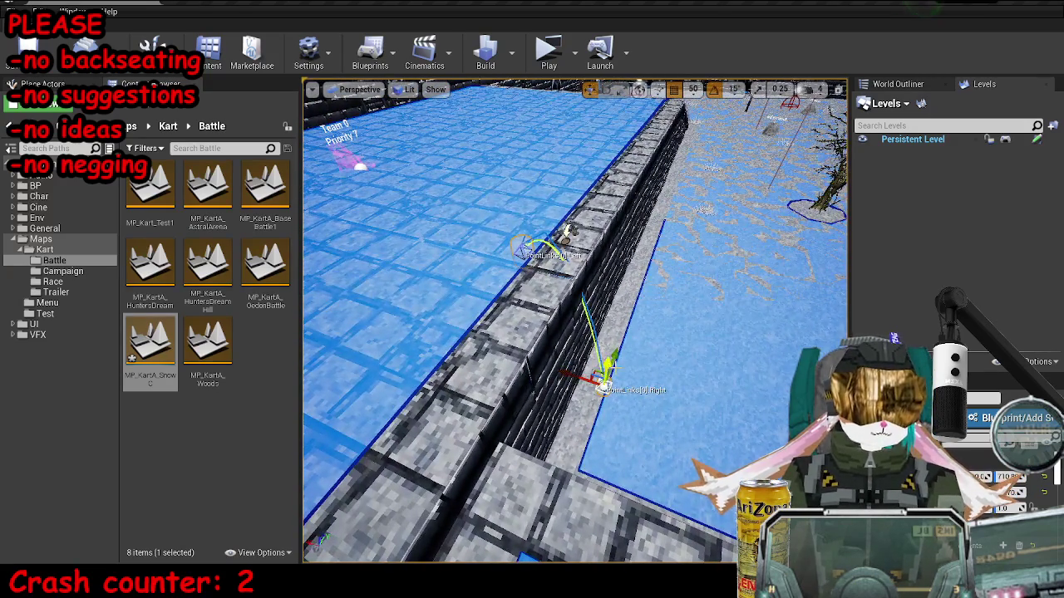
pyautogui.moveTo(602, 381); pyautogui.dragTo(612, 390)
pyautogui.moveTo(574, 353); pyautogui.dragTo(597, 368)
pyautogui.click(519, 250)
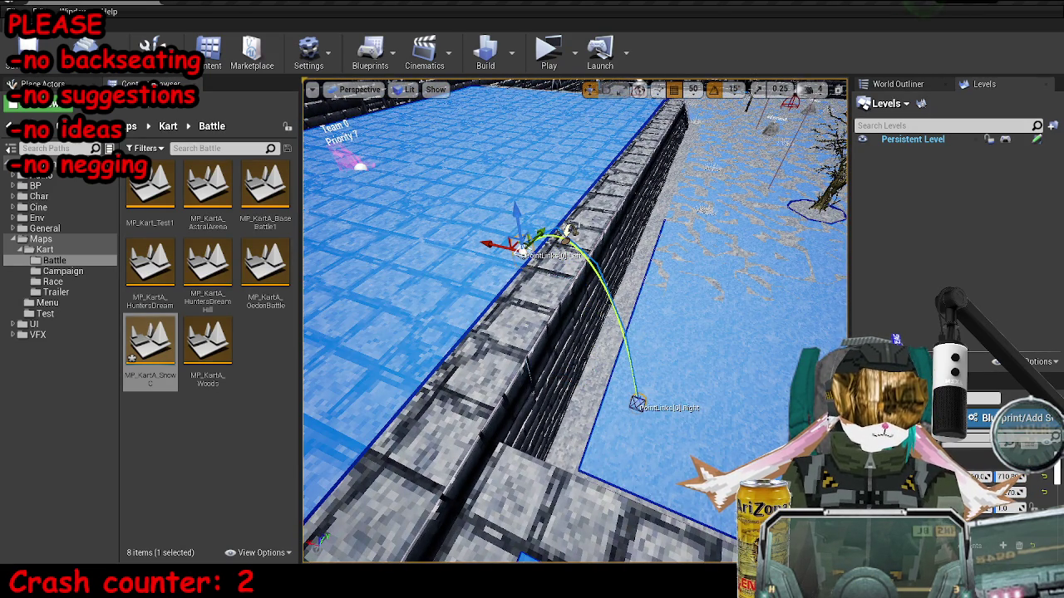
pyautogui.click(567, 235)
pyautogui.click(570, 230)
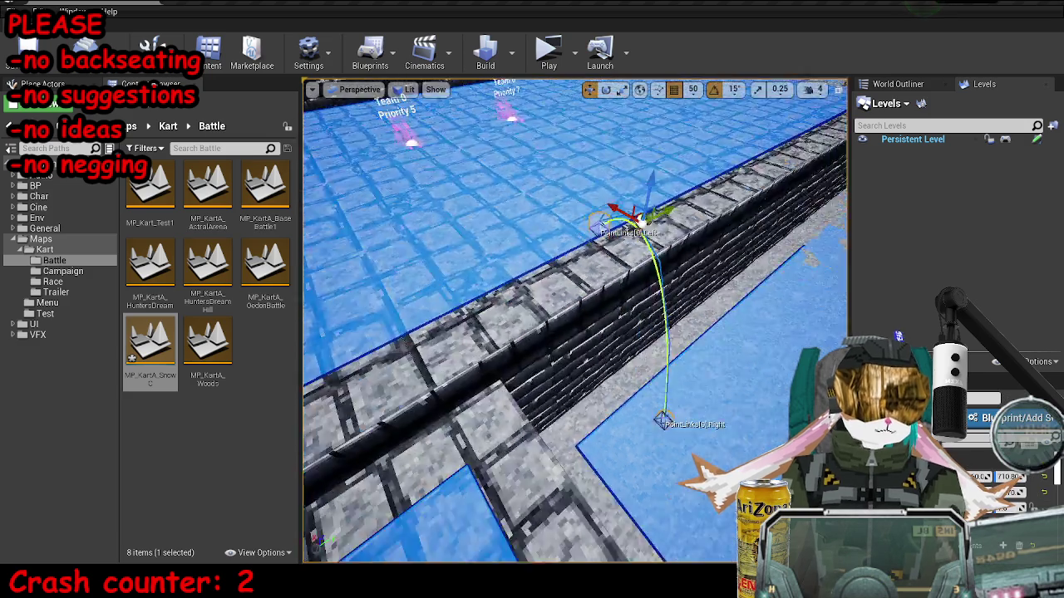
pyautogui.click(693, 89)
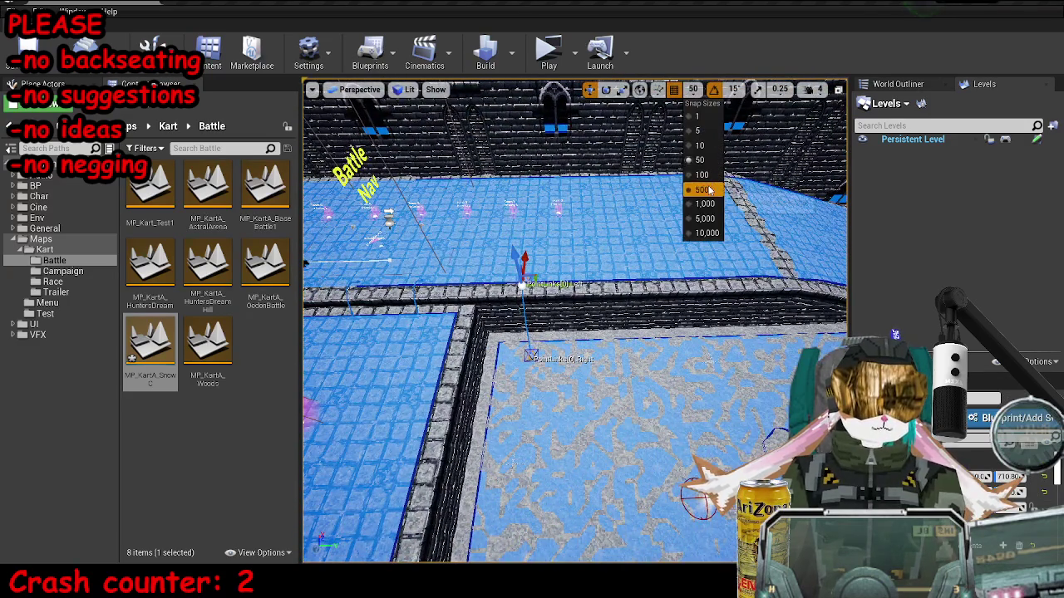
# Set grid snap to 500 and move the point link right, then back left.
pyautogui.click(702, 189)
pyautogui.moveTo(522, 274); pyautogui.dragTo(748, 274)
pyautogui.moveTo(574, 324); pyautogui.dragTo(416, 324)
pyautogui.moveTo(636, 274)
pyautogui.mouseDown()
pyautogui.moveTo(520, 266)
pyautogui.moveTo(582, 265)
pyautogui.moveTo(405, 282)
pyautogui.mouseUp()
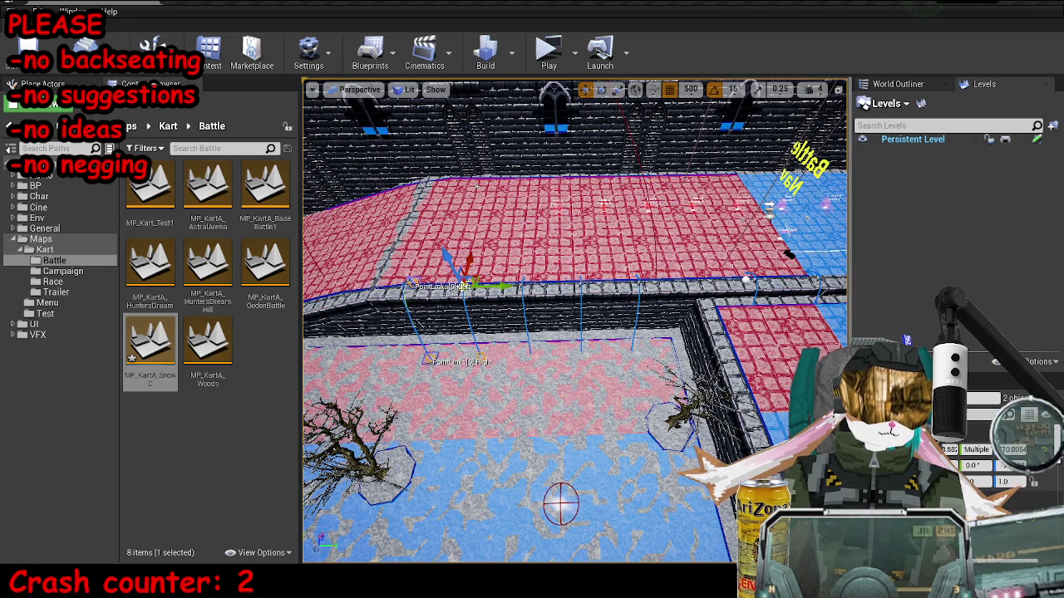
pyautogui.scroll(-3, 575, 320)
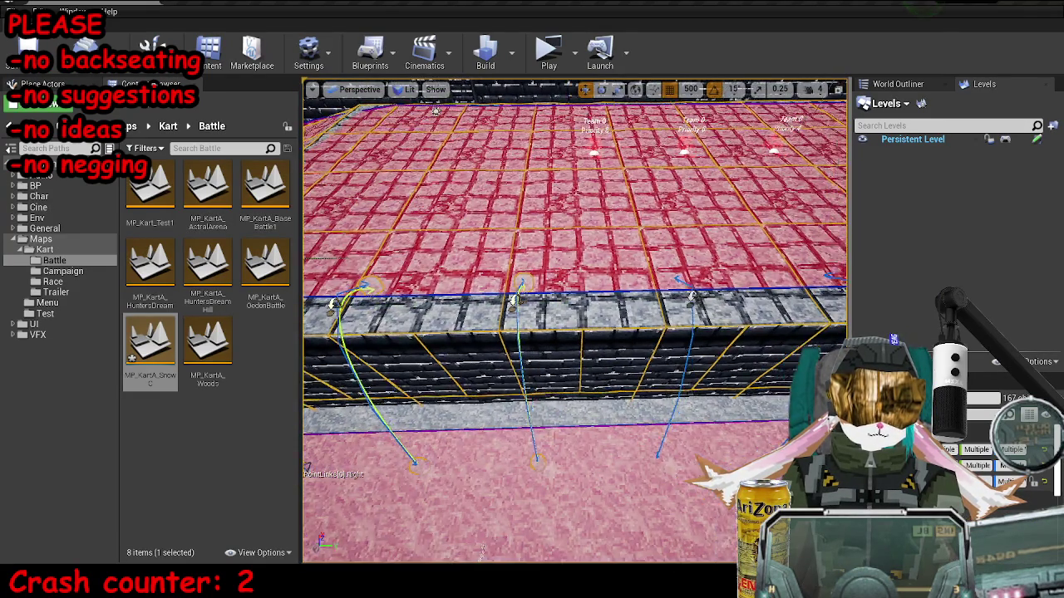
# Select the left, middle and right nav links crossing the ledge wall together.
pyautogui.click(423, 301)
pyautogui.click(600, 298)
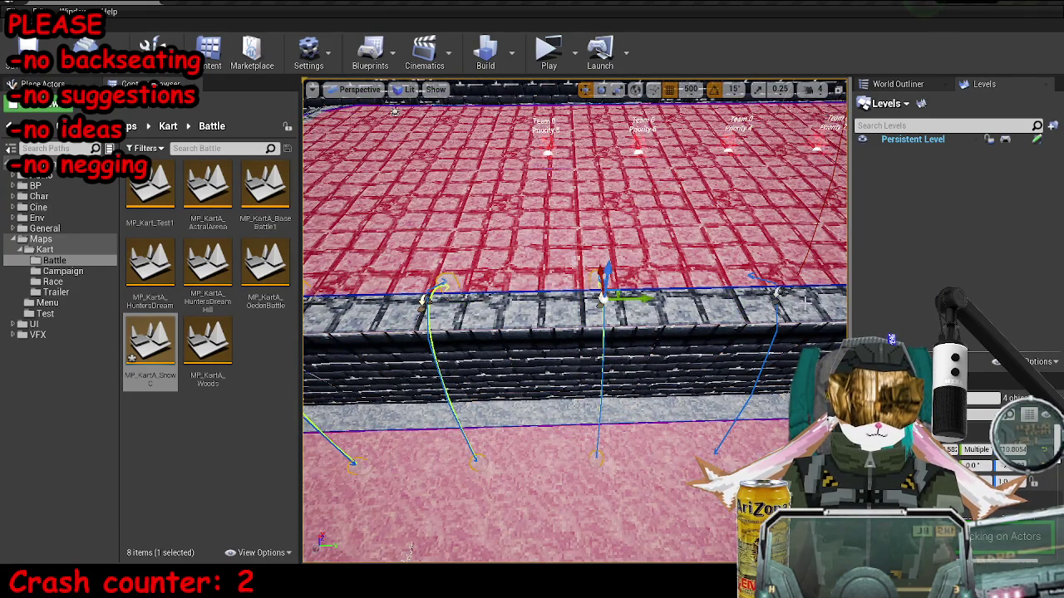
pyautogui.scroll(-5, 573, 324)
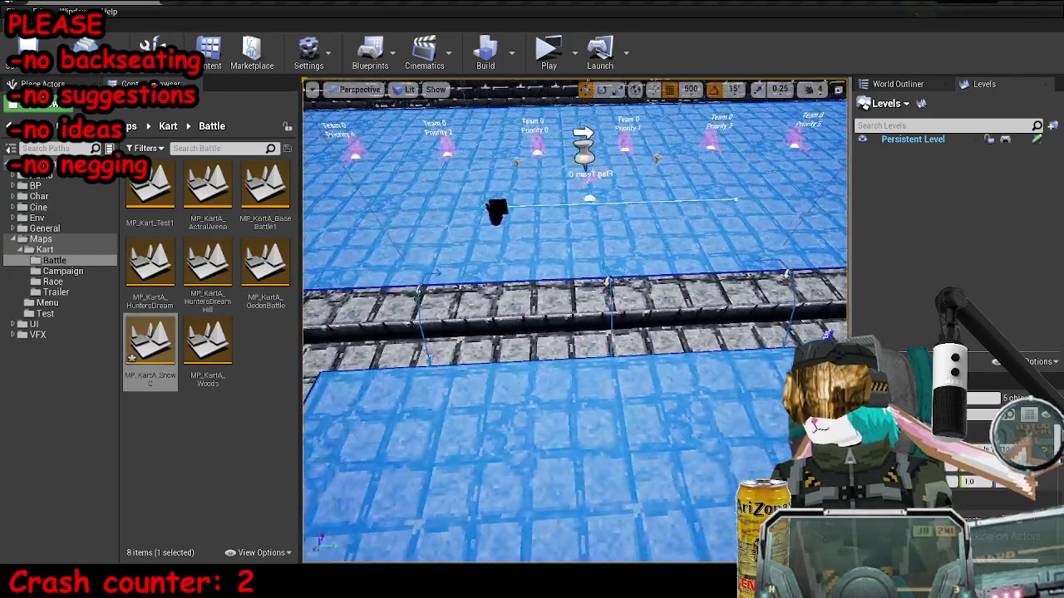
pyautogui.scroll(3, 574, 324)
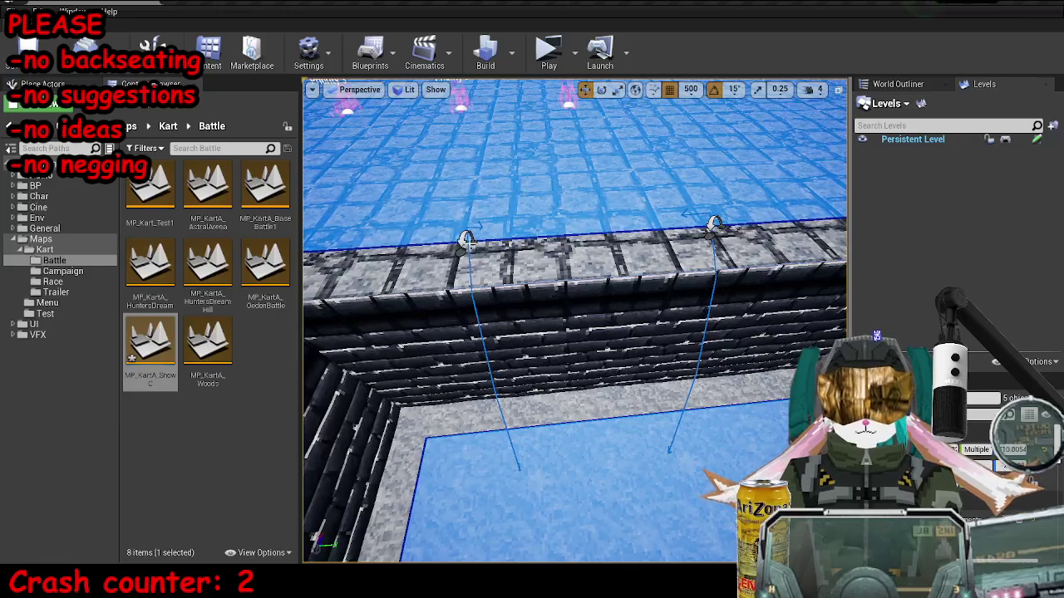
pyautogui.scroll(-2, 714, 231)
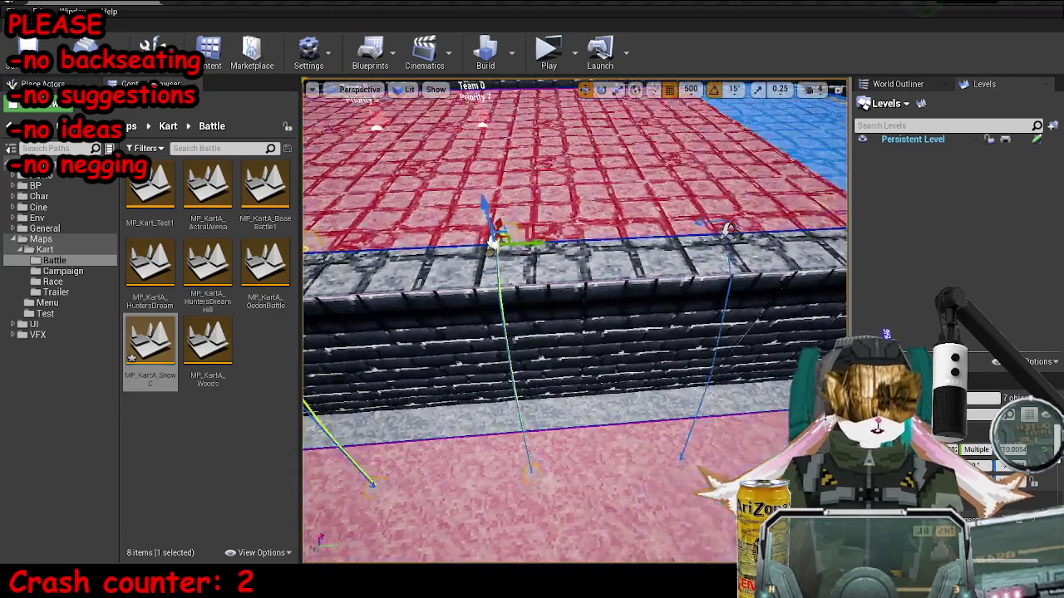
pyautogui.click(58, 86)
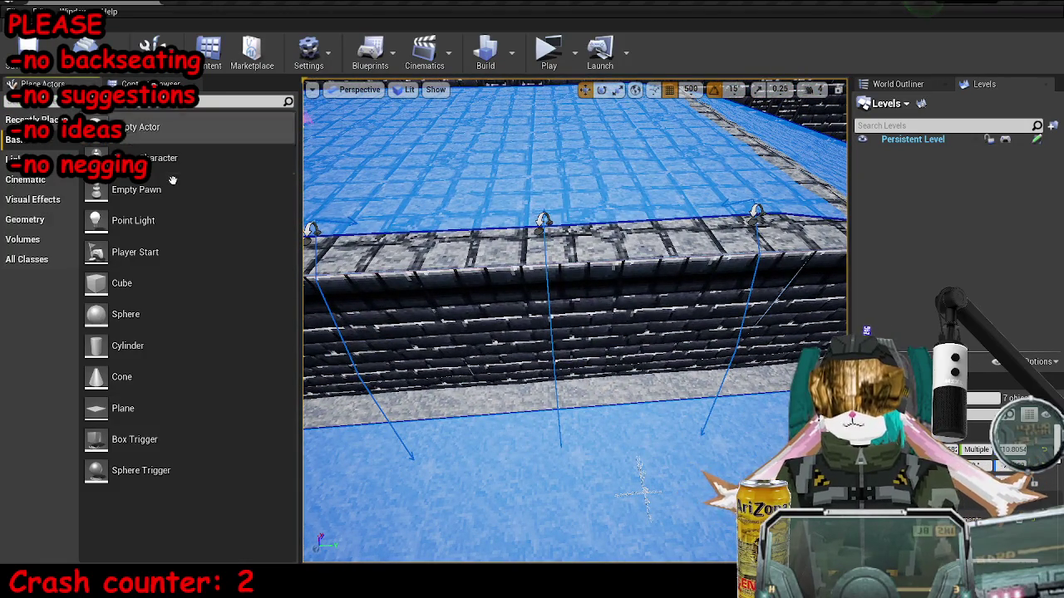
pyautogui.click(146, 84)
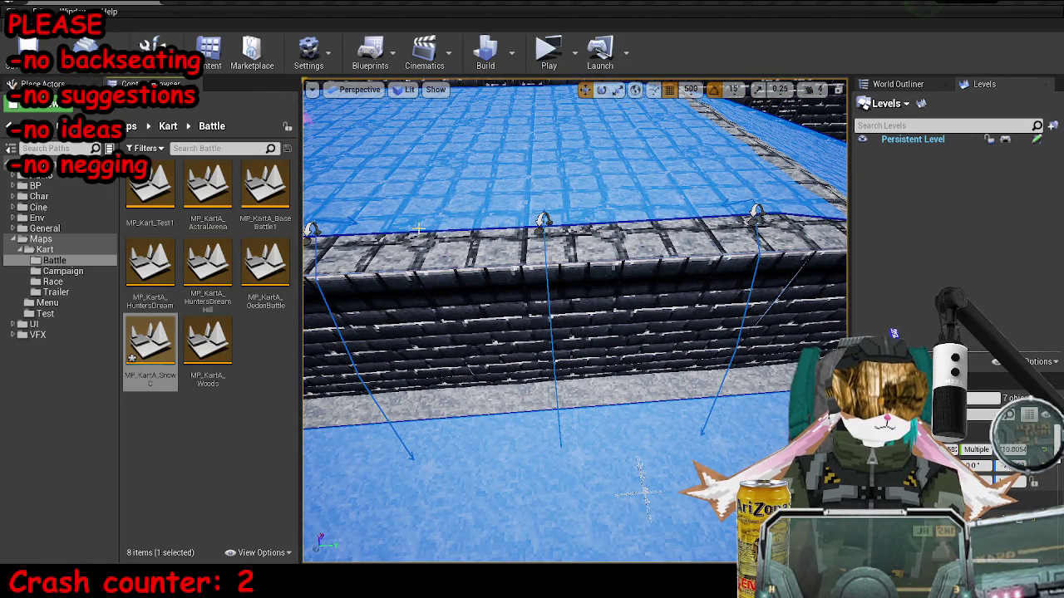
pyautogui.click(412, 455)
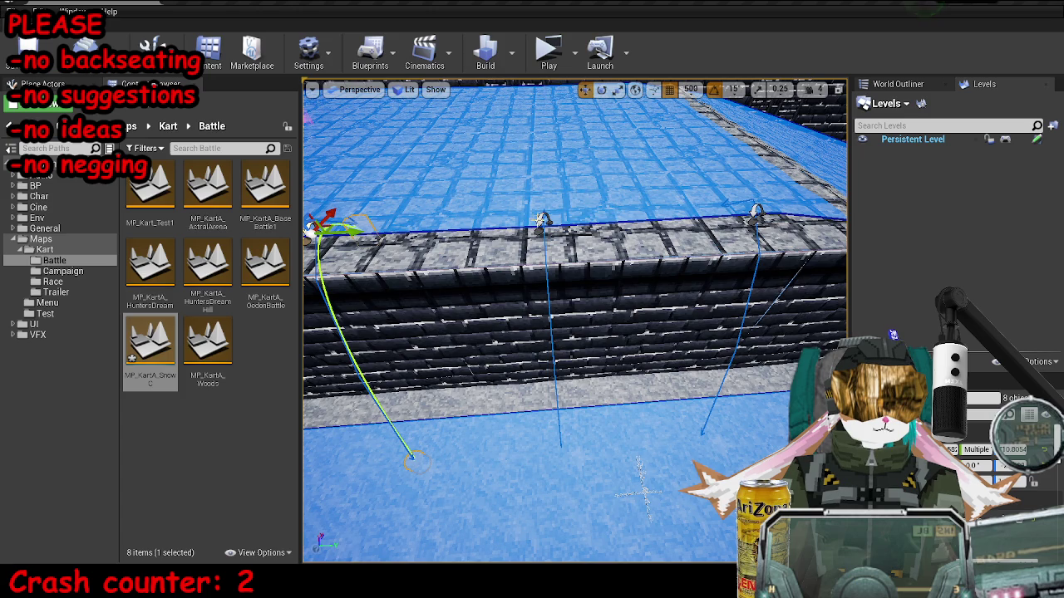
pyautogui.keyDown('ctrl'); pyautogui.click(541, 218); pyautogui.keyUp('ctrl')
pyautogui.keyDown('ctrl'); pyautogui.click(754, 212); pyautogui.keyUp('ctrl')
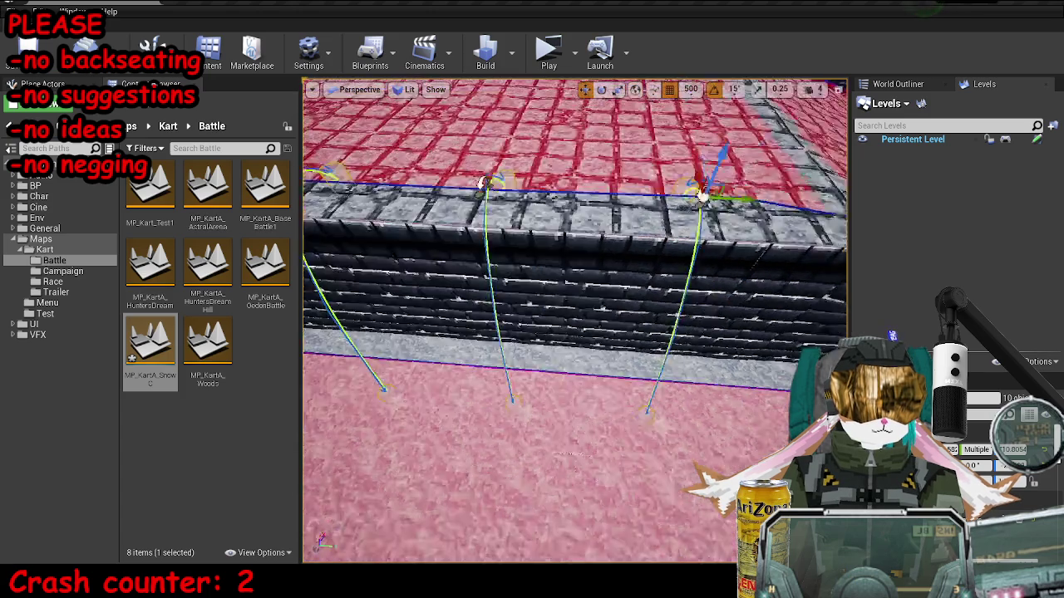
pyautogui.scroll(-10, 617, 288)
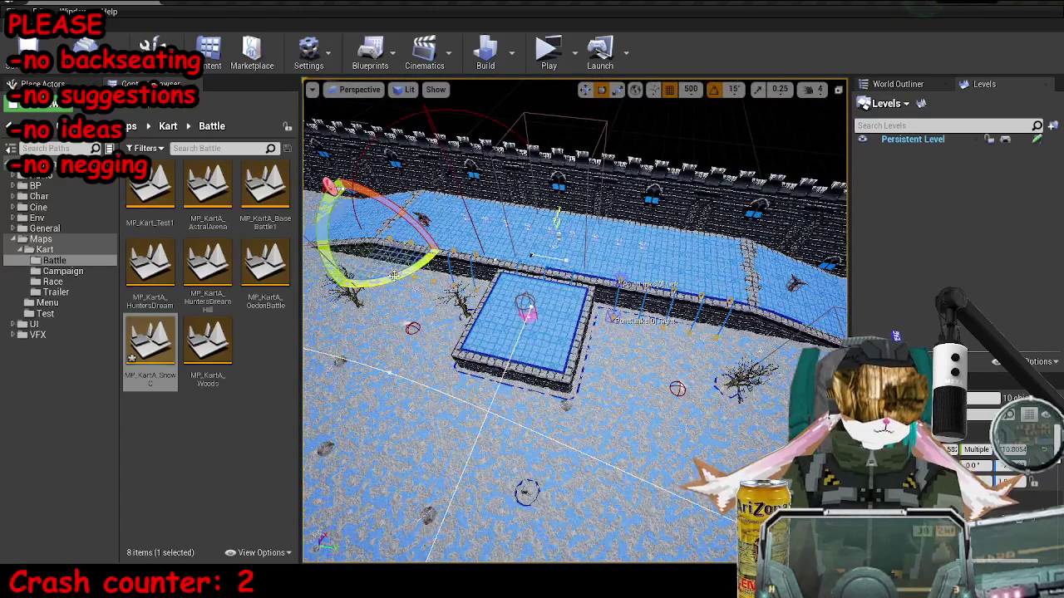
pyautogui.press('r')
pyautogui.press('w')
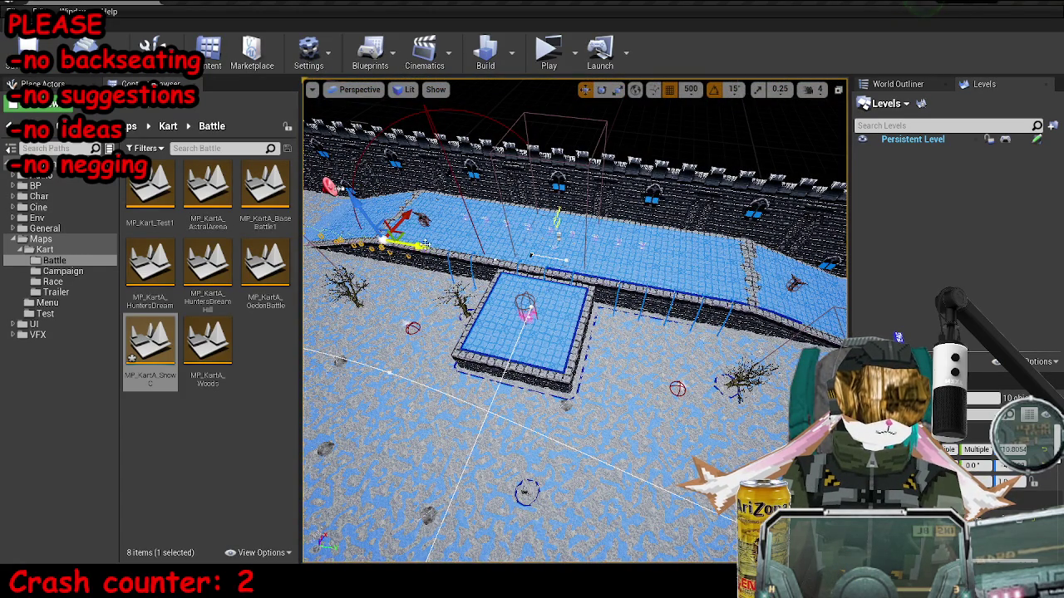
pyautogui.press('f')
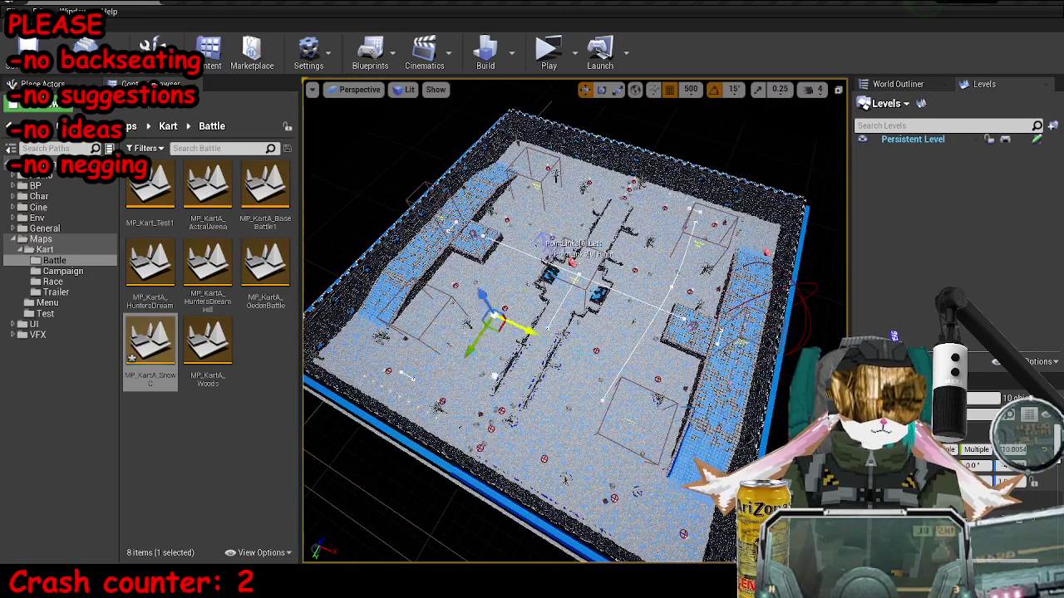
pyautogui.press('f')
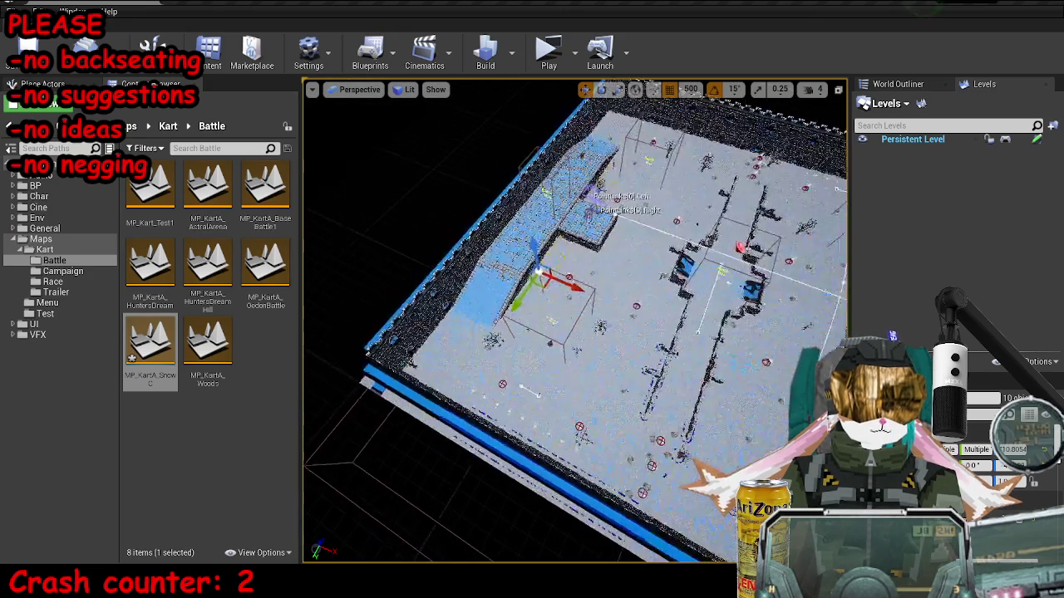
pyautogui.press('Delete')
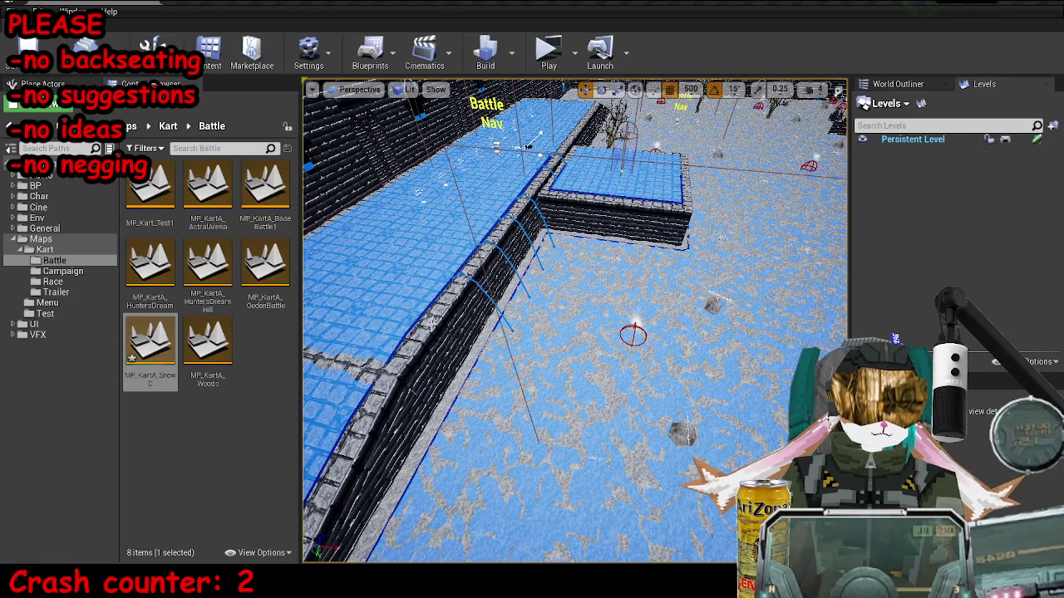
pyautogui.hotkey('ctrl', 'z')
pyautogui.press('f')
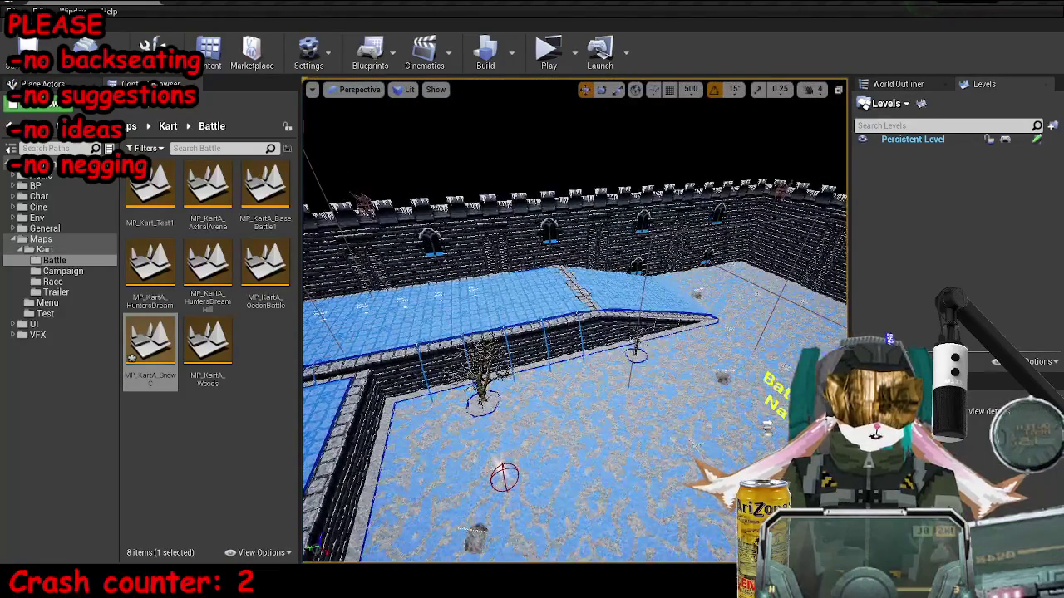
# Nudge the bare tree right, save MP_KartA_SnowC, and run a brief play-test.
pyautogui.click(480, 391)
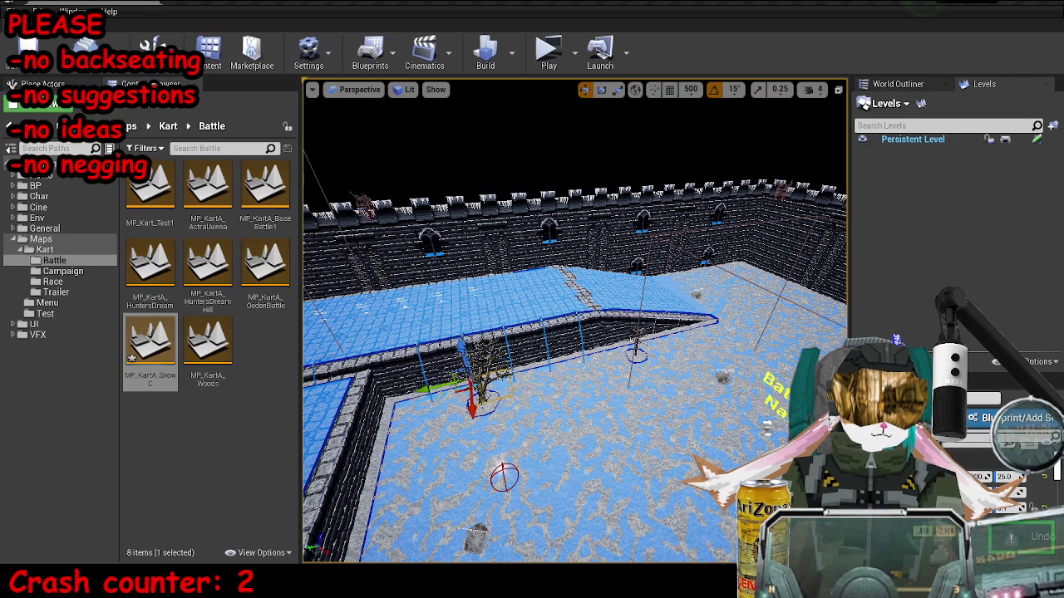
pyautogui.moveTo(482, 403); pyautogui.dragTo(547, 426)
pyautogui.hotkey('ctrl', 's')
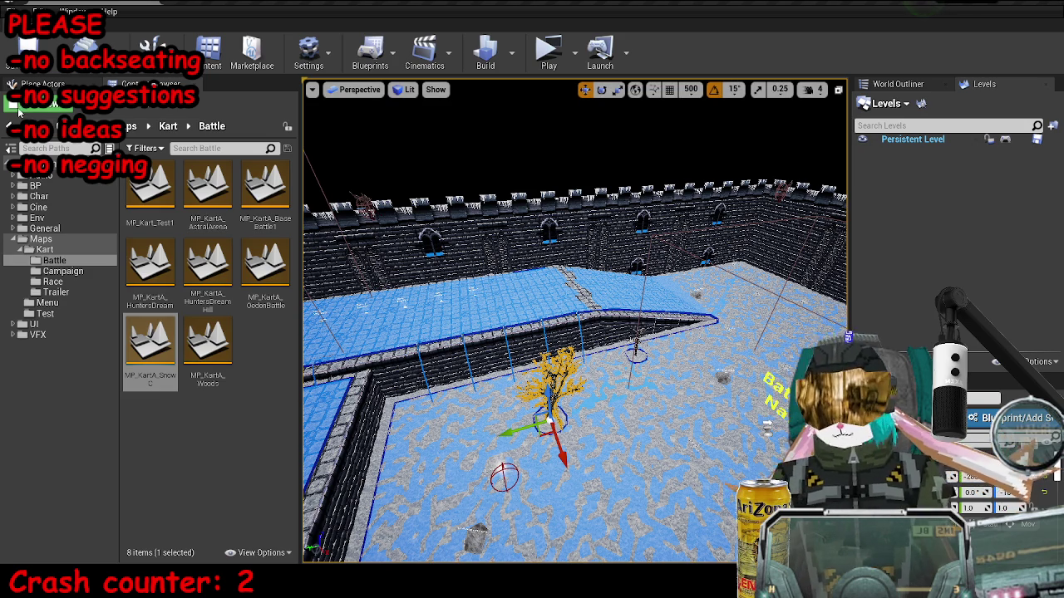
pyautogui.click(558, 48)
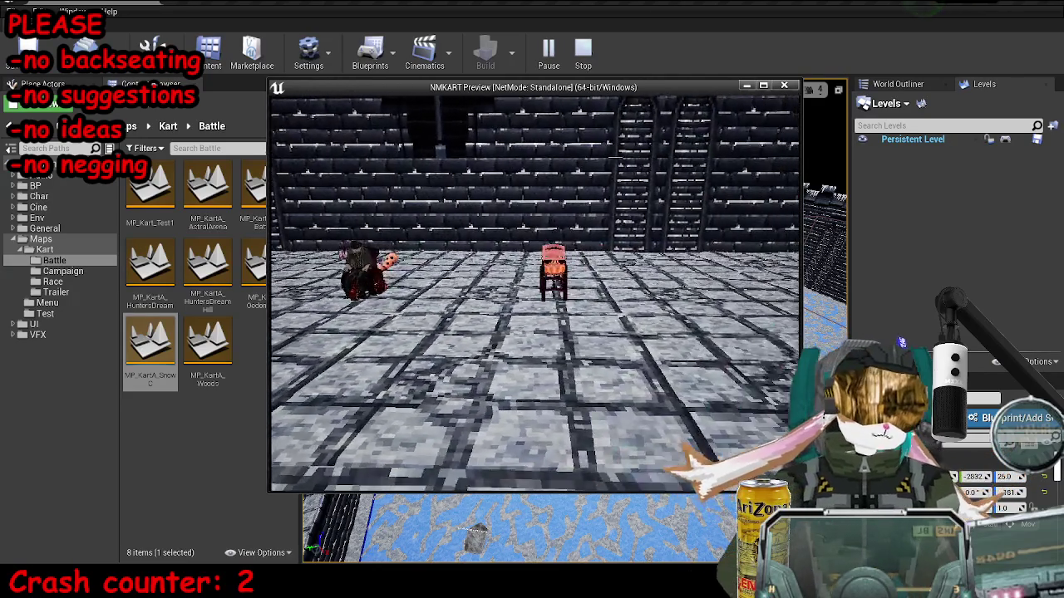
pyautogui.press('Escape')
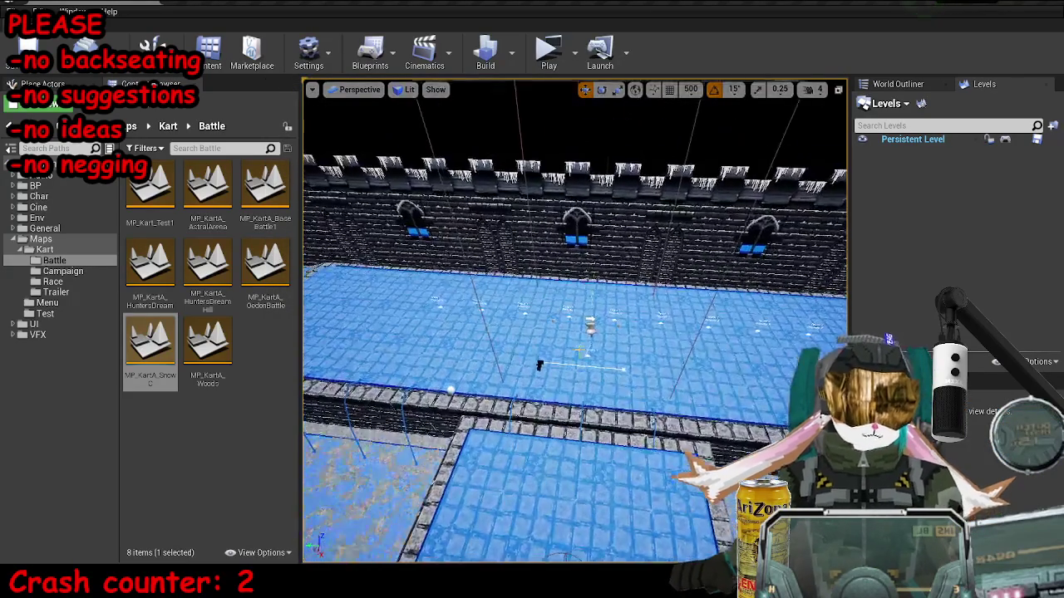
# Spread intro camera 2's Look at Loc targets further apart along the Y axis.
pyautogui.click(415, 390)
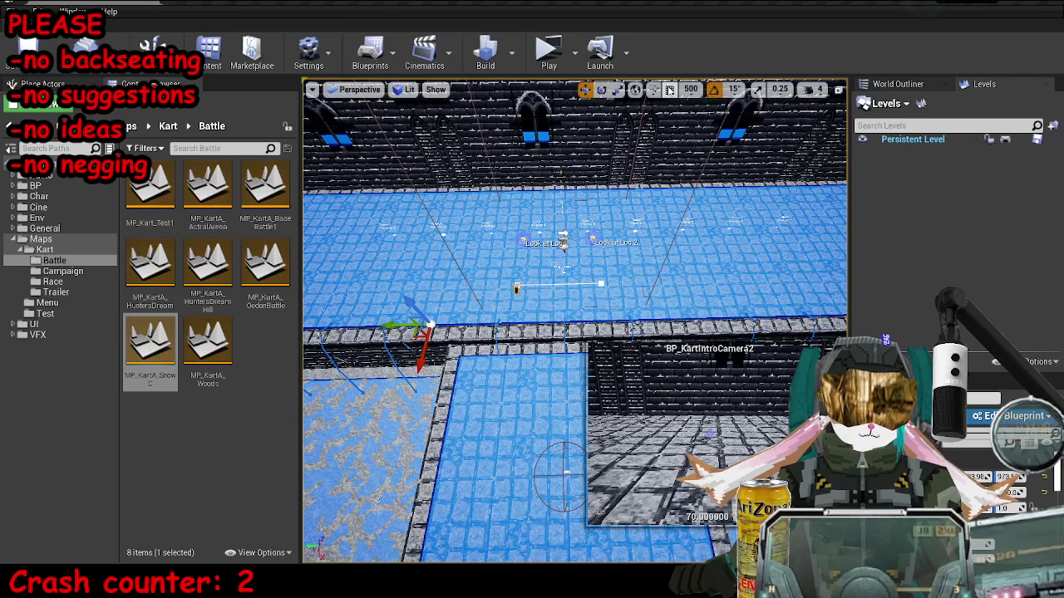
pyautogui.click(592, 239)
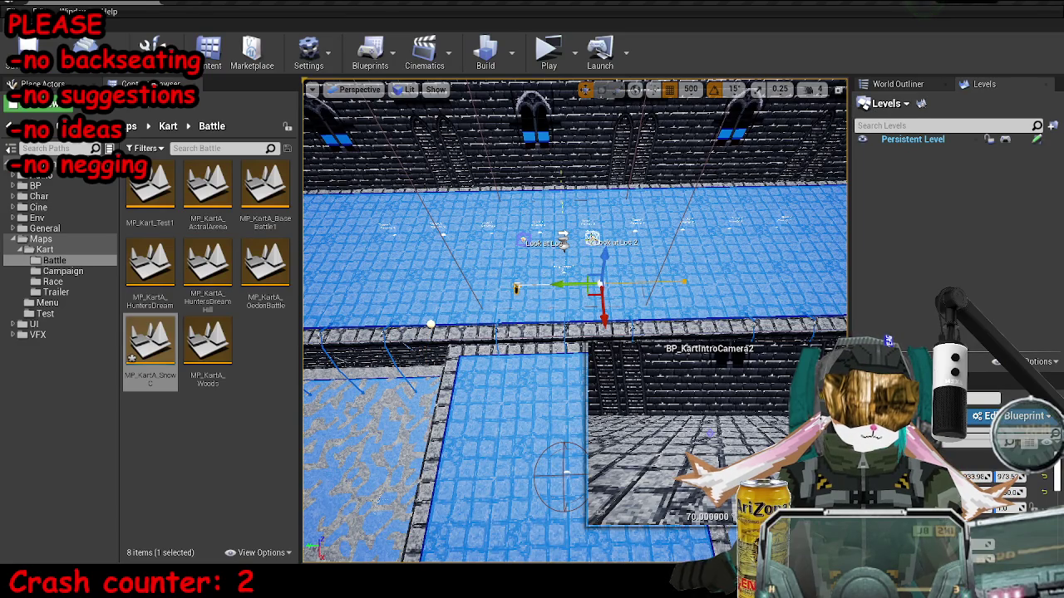
pyautogui.click(592, 241)
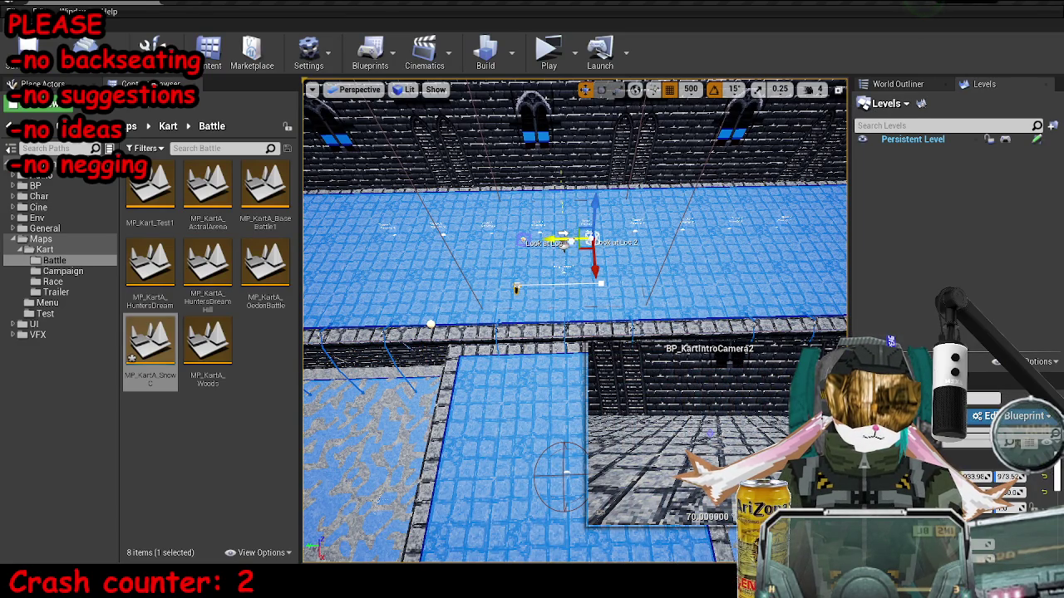
pyautogui.moveTo(580, 241); pyautogui.dragTo(629, 241)
pyautogui.click(522, 242)
pyautogui.moveTo(491, 242); pyautogui.dragTo(439, 242)
pyautogui.click(518, 287)
pyautogui.moveTo(494, 289); pyautogui.dragTo(425, 289)
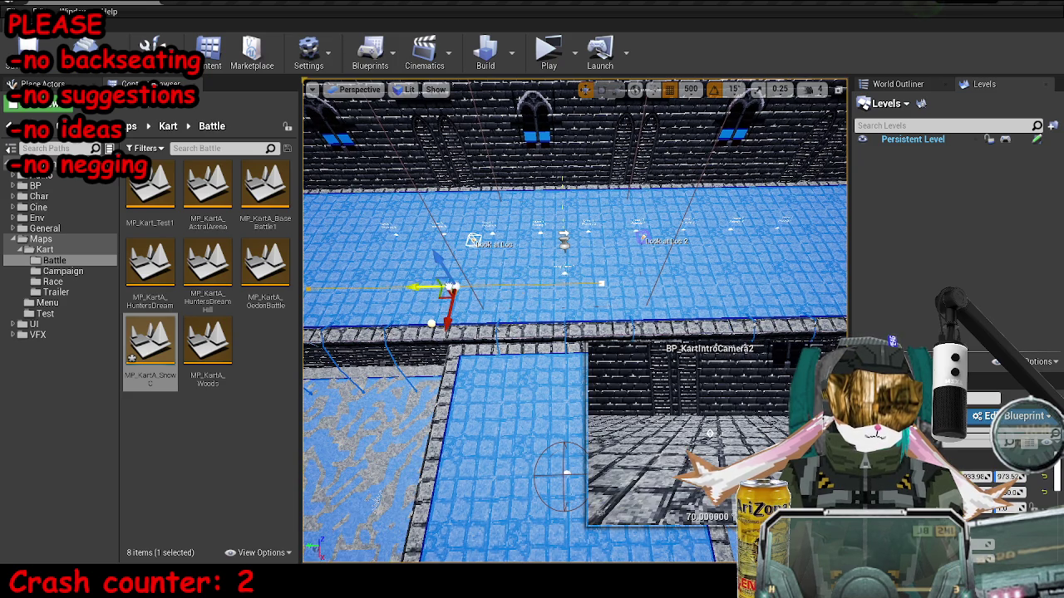
pyautogui.moveTo(600, 283)
pyautogui.mouseDown()
pyautogui.moveTo(582, 285)
pyautogui.moveTo(646, 286)
pyautogui.mouseUp()
# Move intro camera 3's Look at Loc targets apart along Y, then save the changed level packages.
pyautogui.moveTo(467, 297); pyautogui.dragTo(467, 297)
pyautogui.click(467, 297)
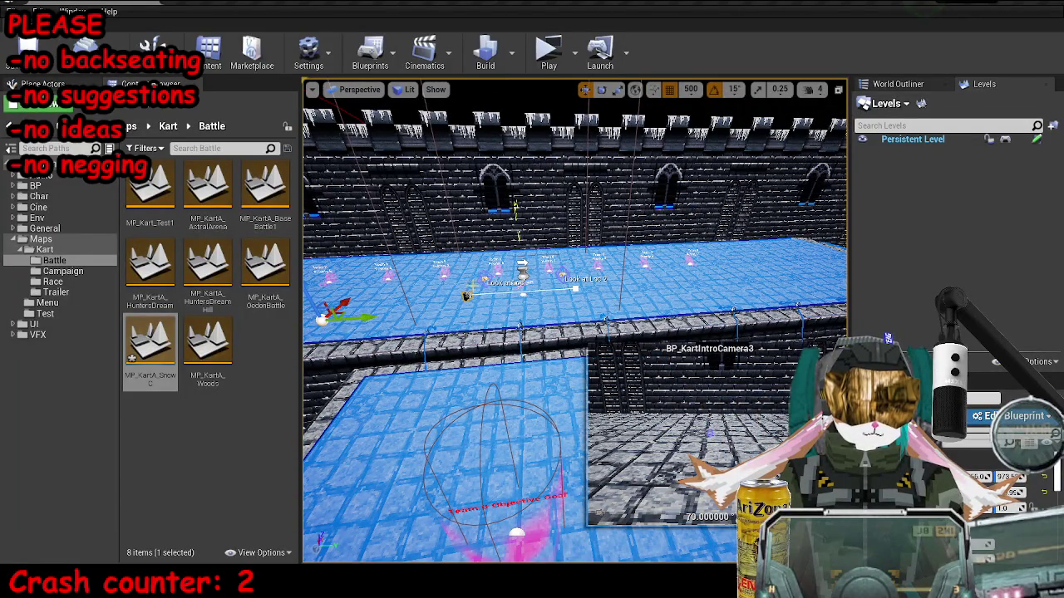
pyautogui.click(492, 273)
pyautogui.moveTo(520, 274)
pyautogui.mouseDown()
pyautogui.moveTo(644, 268)
pyautogui.moveTo(625, 273)
pyautogui.moveTo(642, 276)
pyautogui.mouseUp()
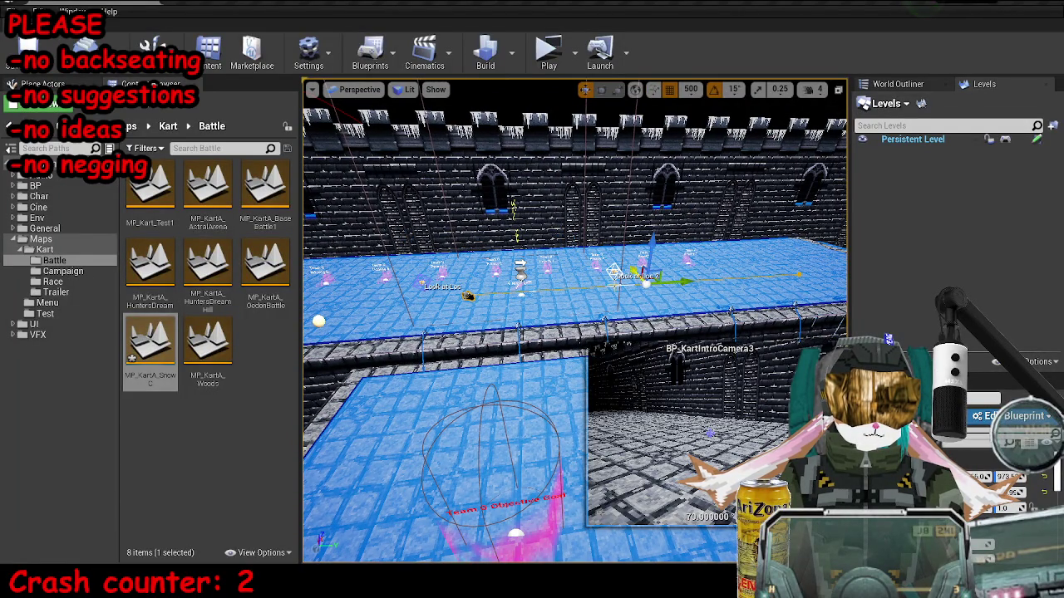
pyautogui.click(468, 295)
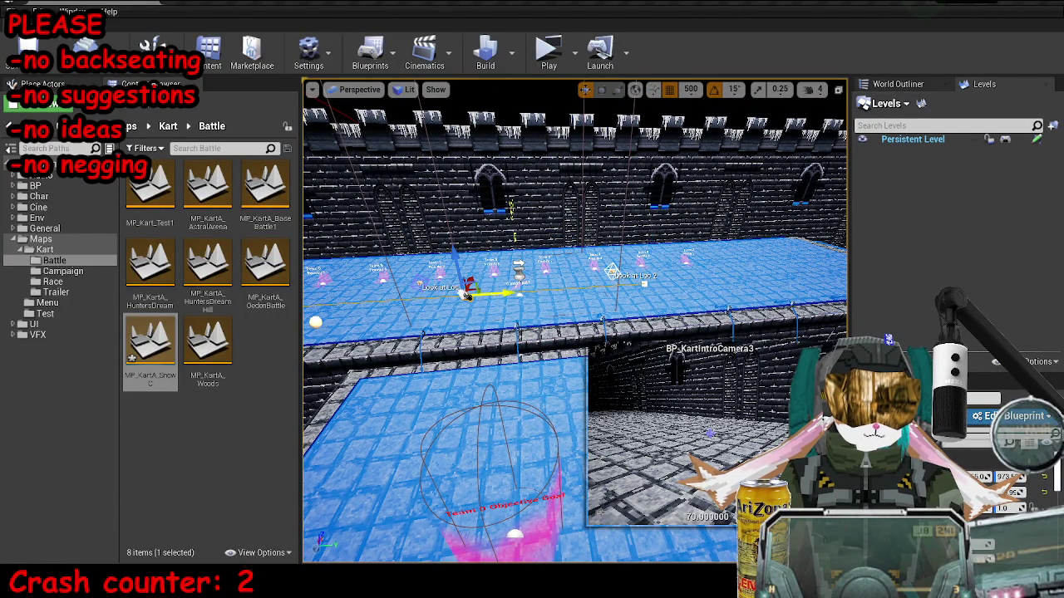
pyautogui.moveTo(462, 291); pyautogui.dragTo(382, 292)
pyautogui.hotkey('ctrl', 'shift', 's')
pyautogui.click(639, 381)
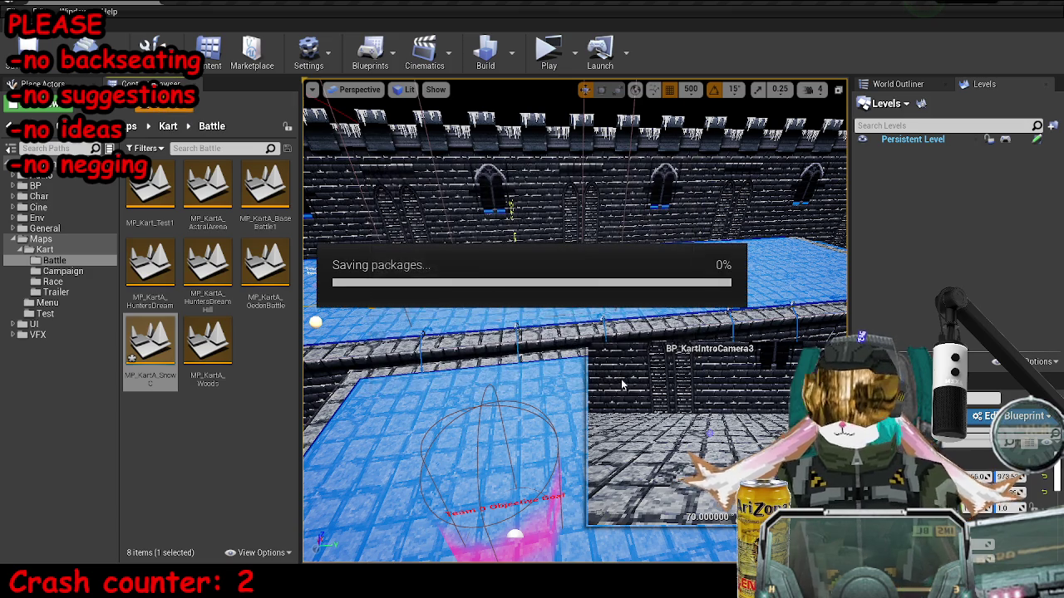
# Play-test a snow arena match up to a 3–0 team score, then stop and return to the editor.
pyautogui.moveTo(584, 341); pyautogui.dragTo(582, 291)
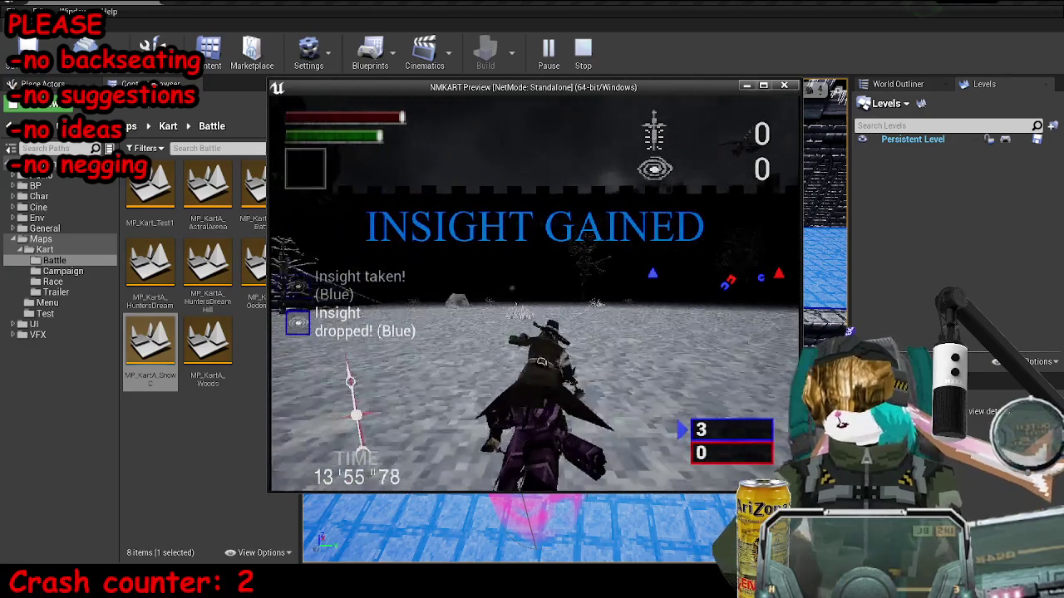
pyautogui.press('Escape')
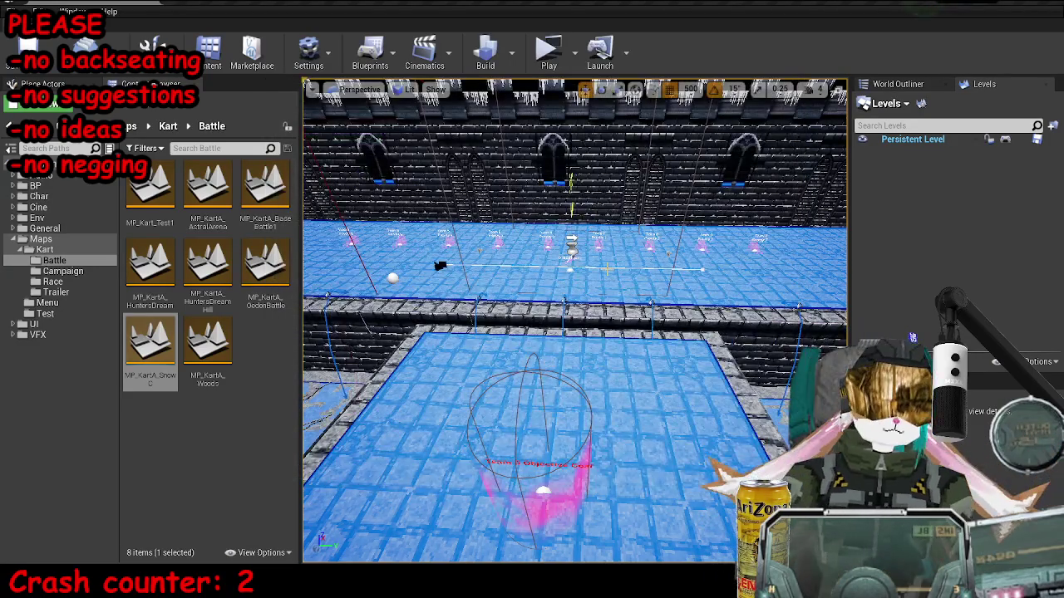